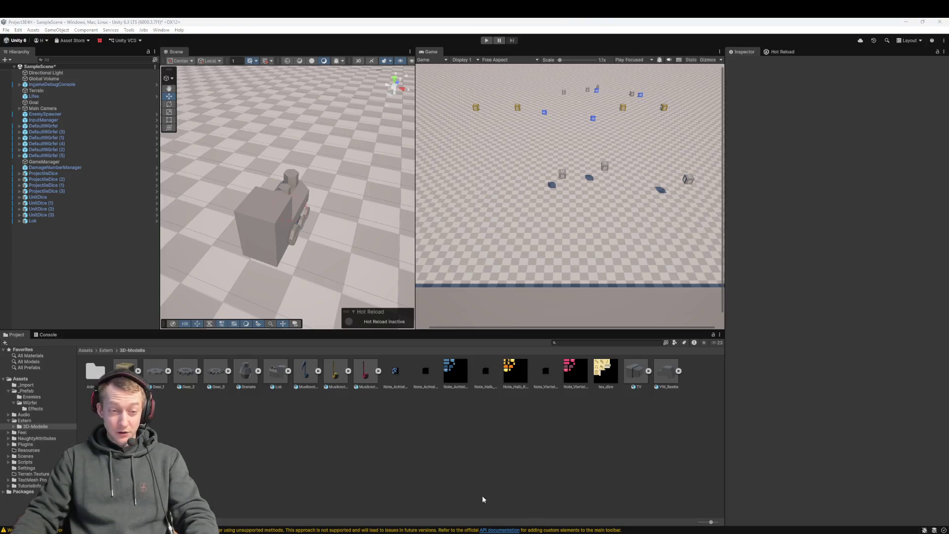
Set the Lok enemy's Transform Rotation Y to 180
click(47, 222)
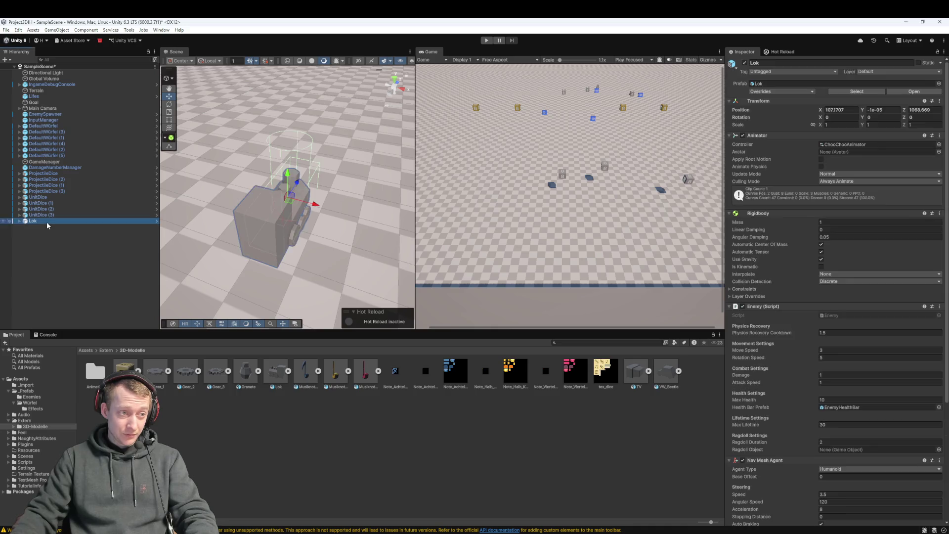
click(20, 221)
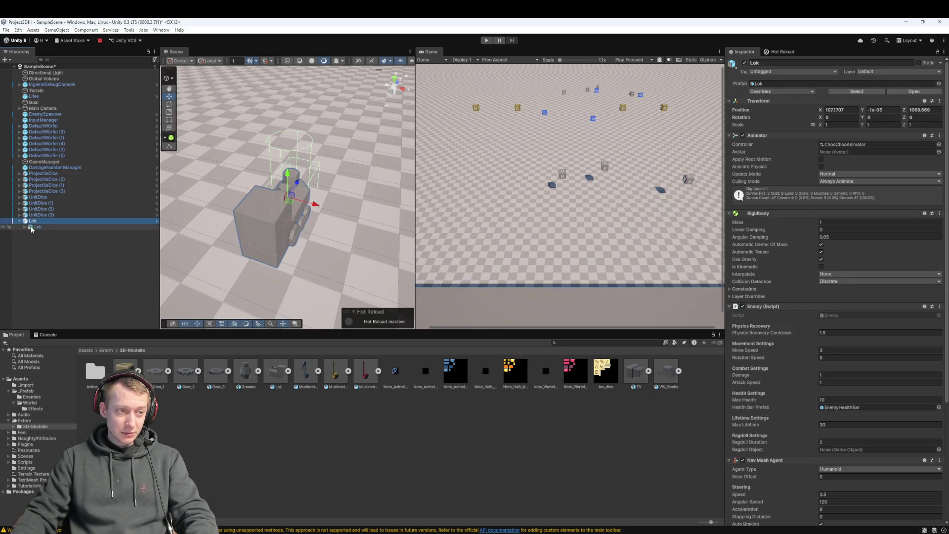
click(43, 228)
click(35, 222)
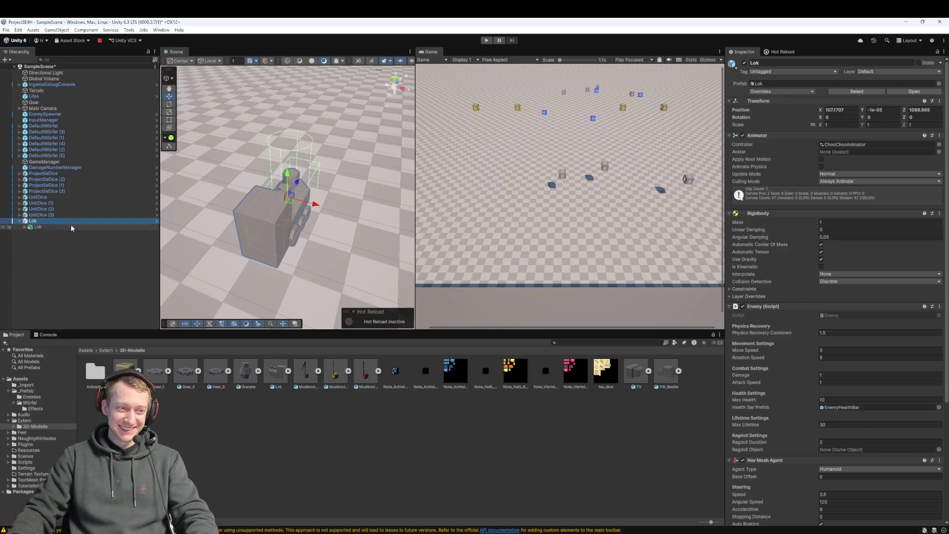
click(871, 117)
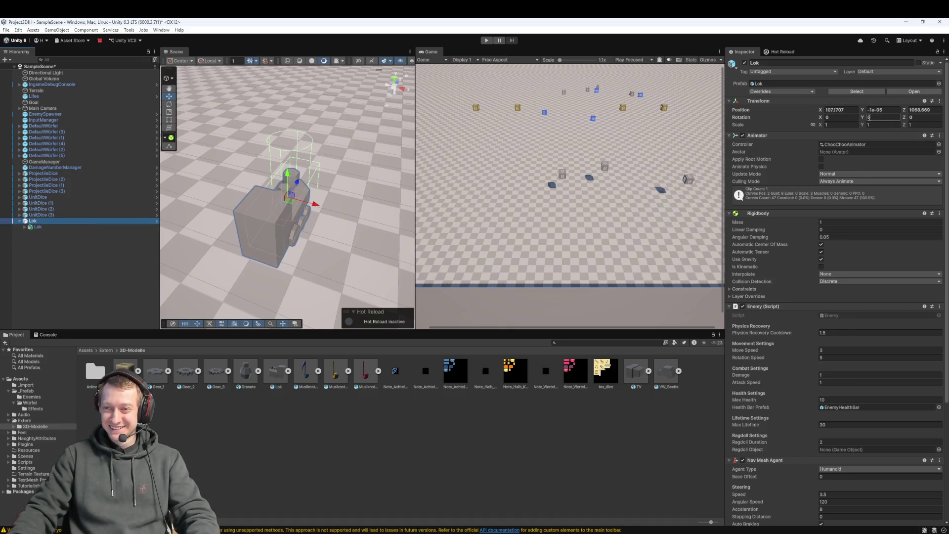
text(180)
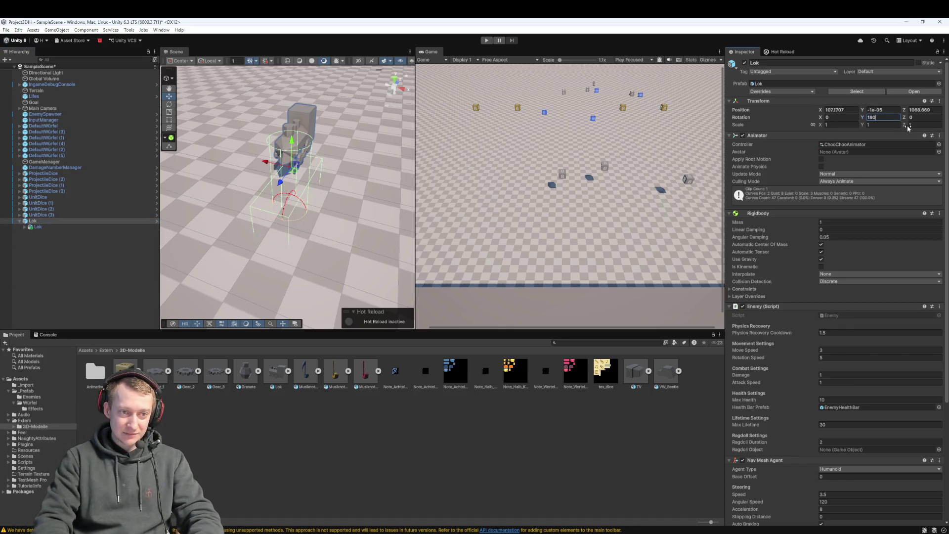
Move the child Lok model down so it sits inside the enemy's collider
click(40, 227)
click(44, 222)
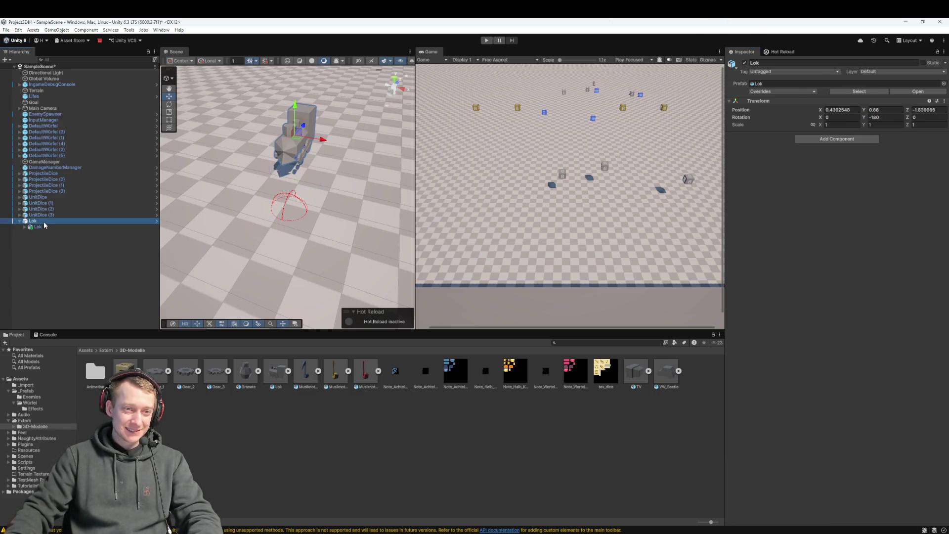
key(f)
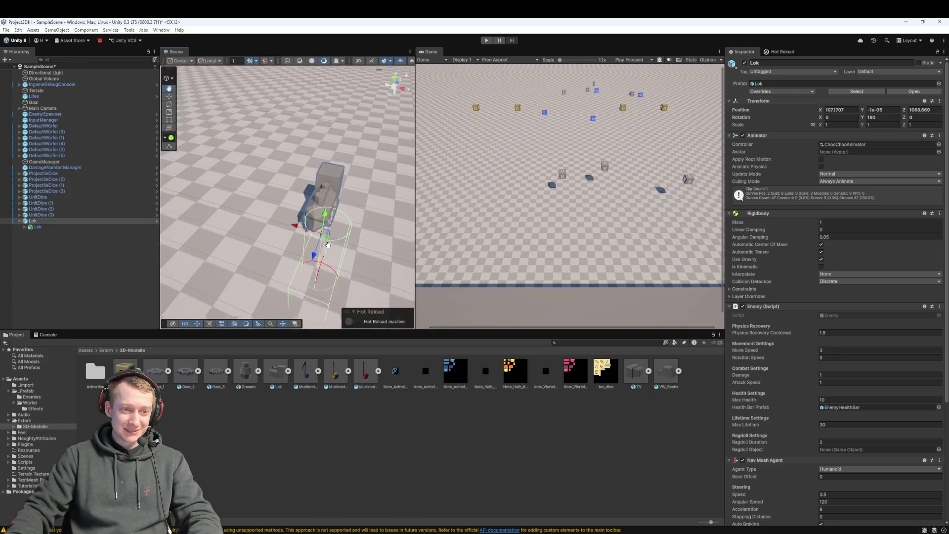
click(49, 226)
drag(324, 213, 320, 289)
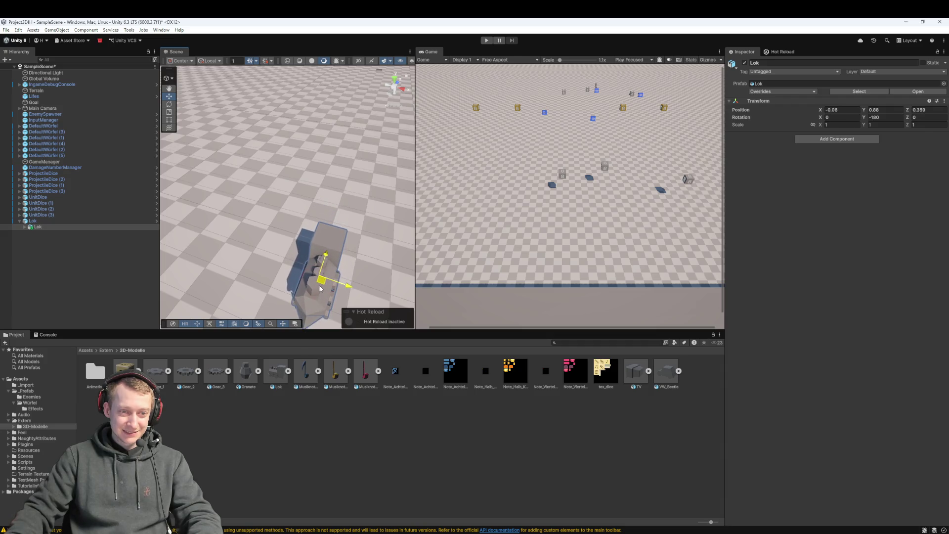
click(60, 221)
key(f)
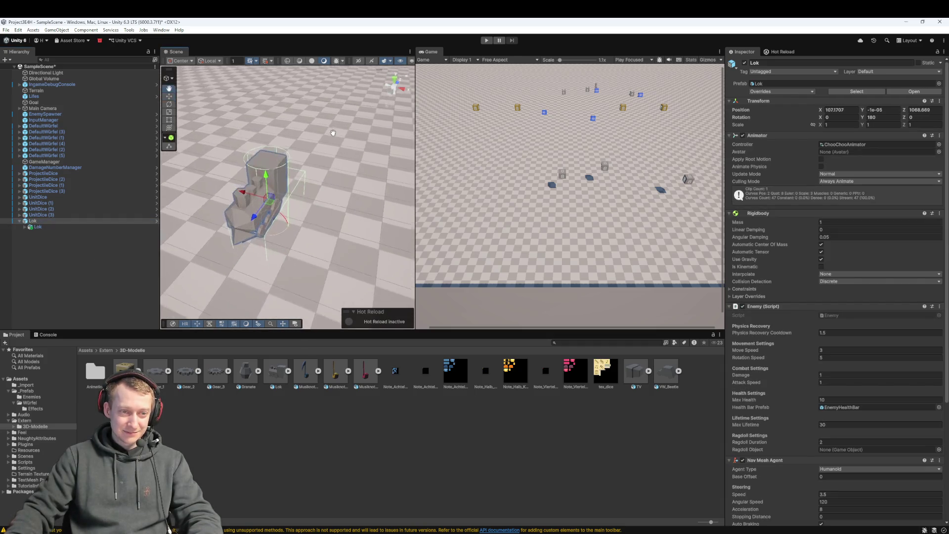
scroll(308, 179, up, 3)
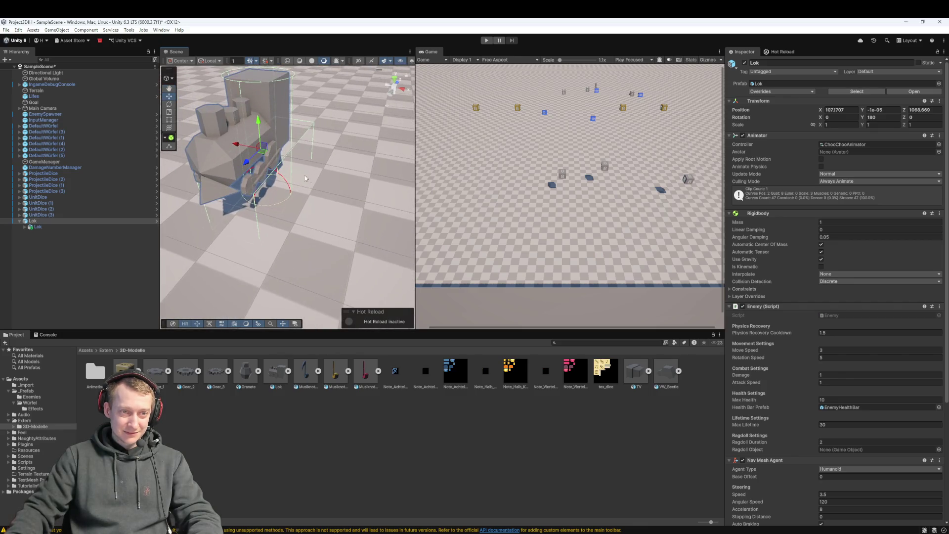
click(66, 227)
drag(238, 135, 261, 169)
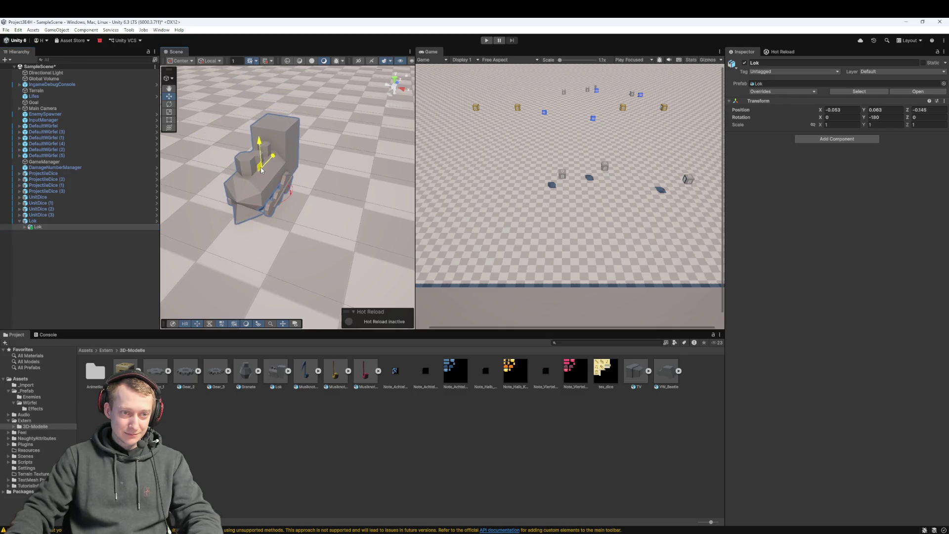
Raise the Lok enemy slightly, then start a play test
click(58, 222)
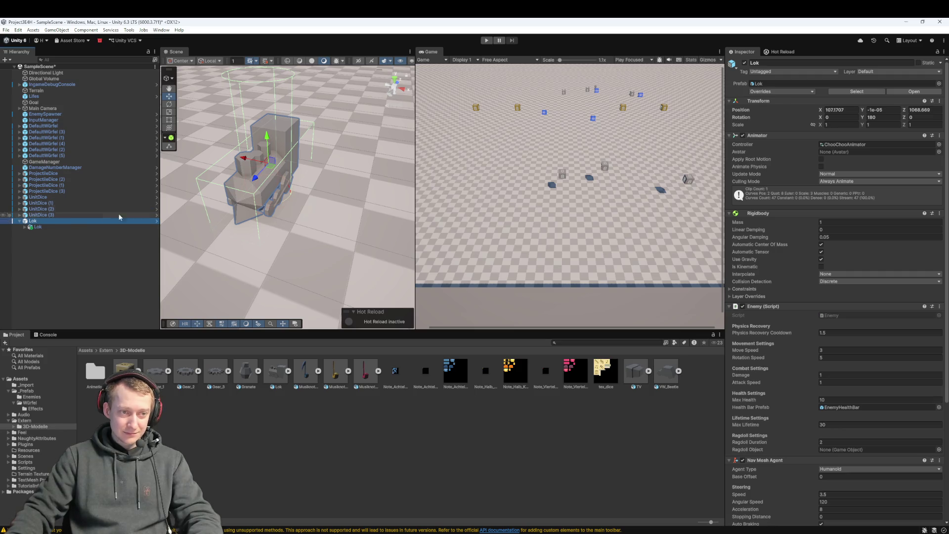
drag(264, 144, 252, 123)
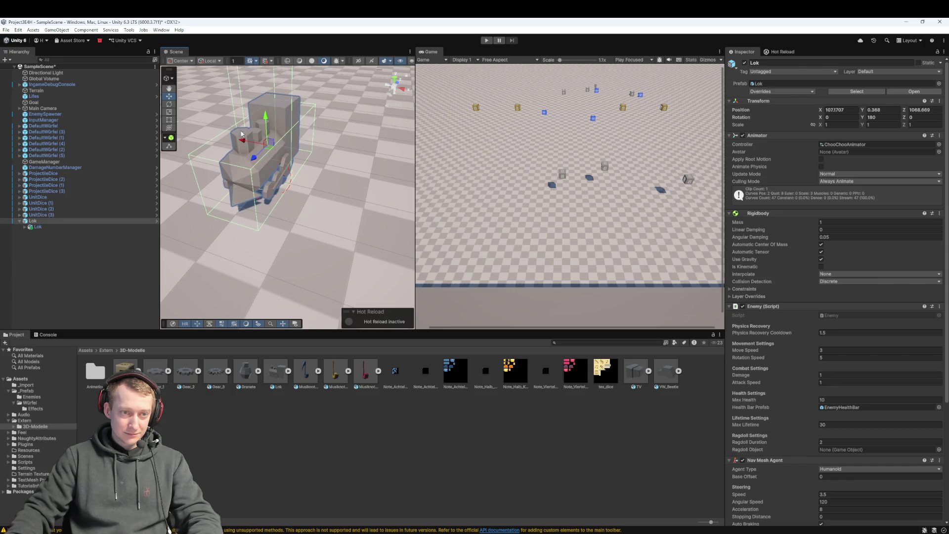
click(74, 227)
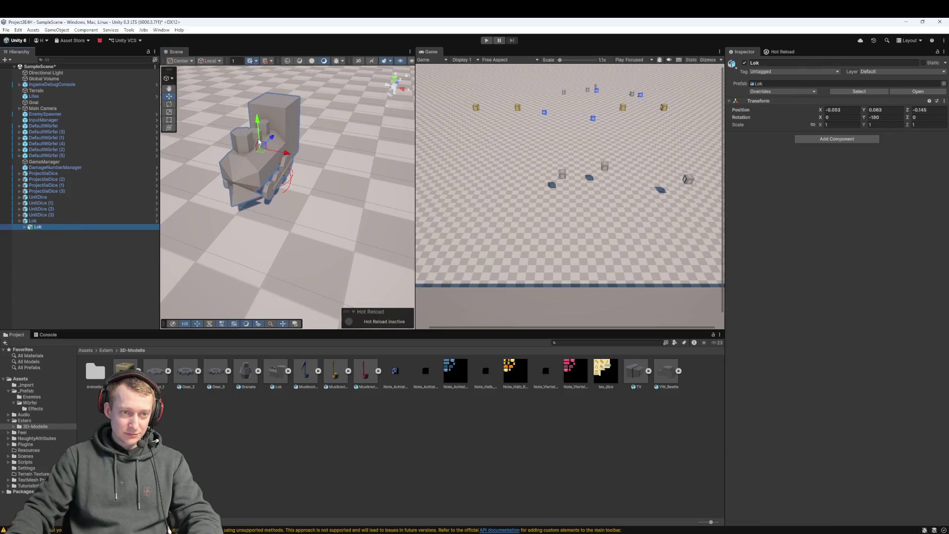
click(486, 41)
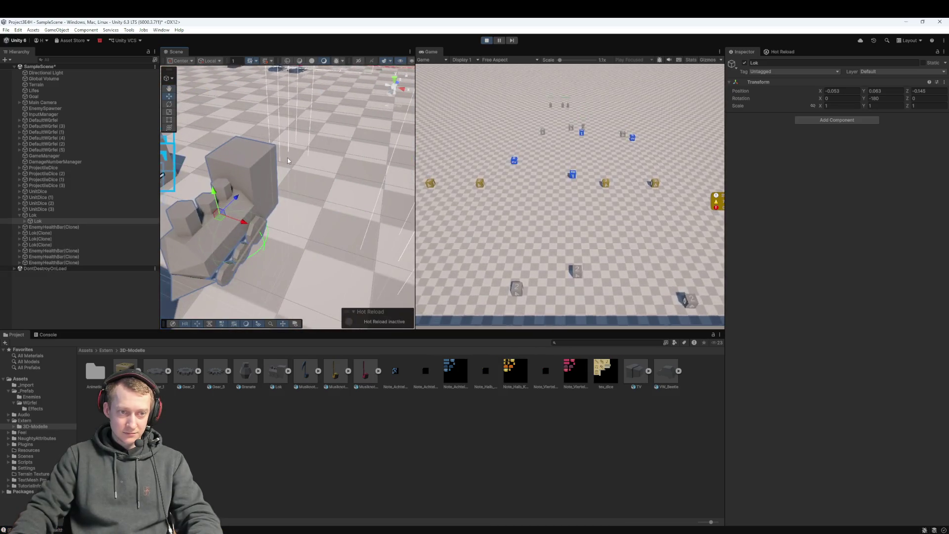
click(485, 41)
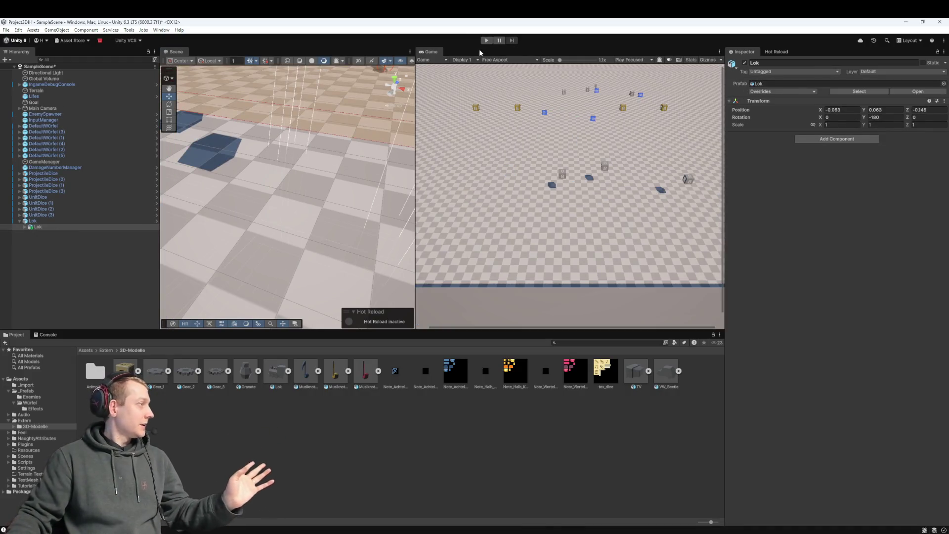
Select the parent Lok and open the options menu of its Animator component
click(41, 226)
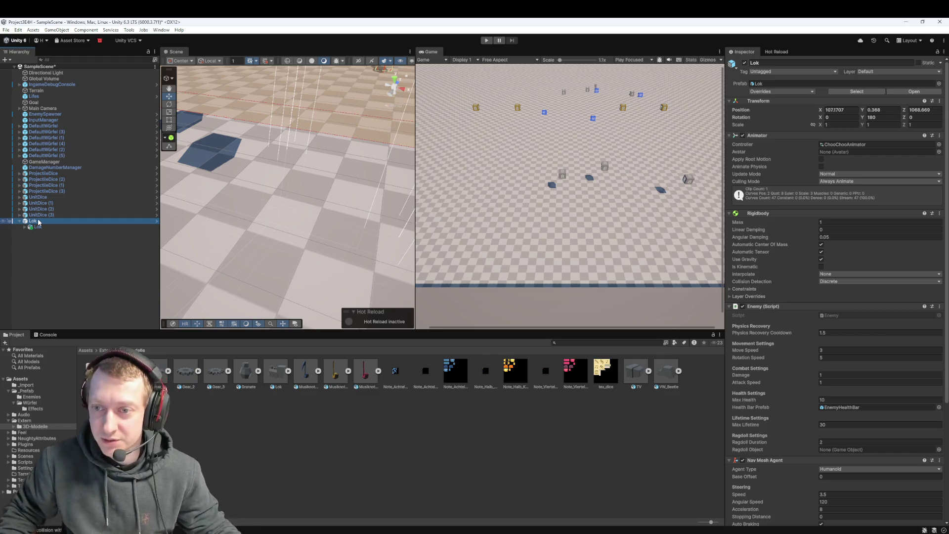
click(763, 138)
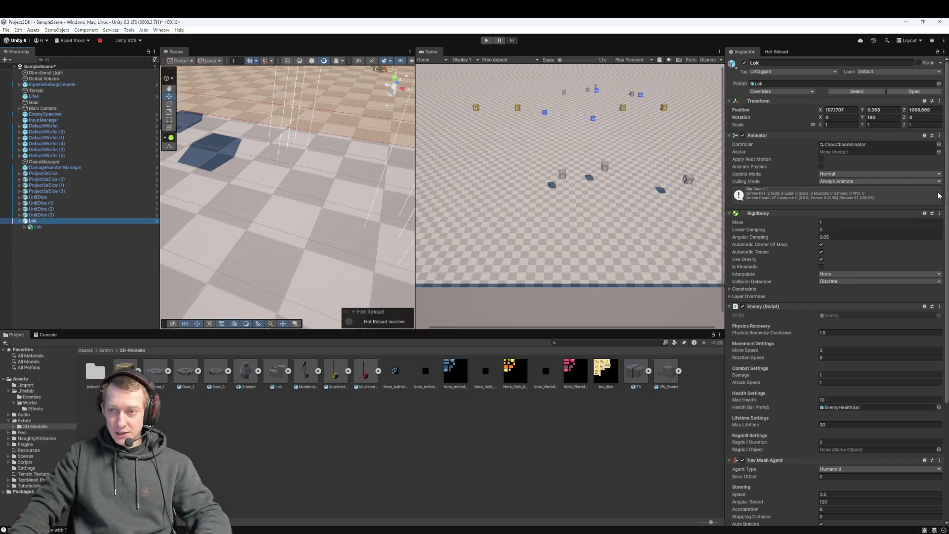
click(939, 137)
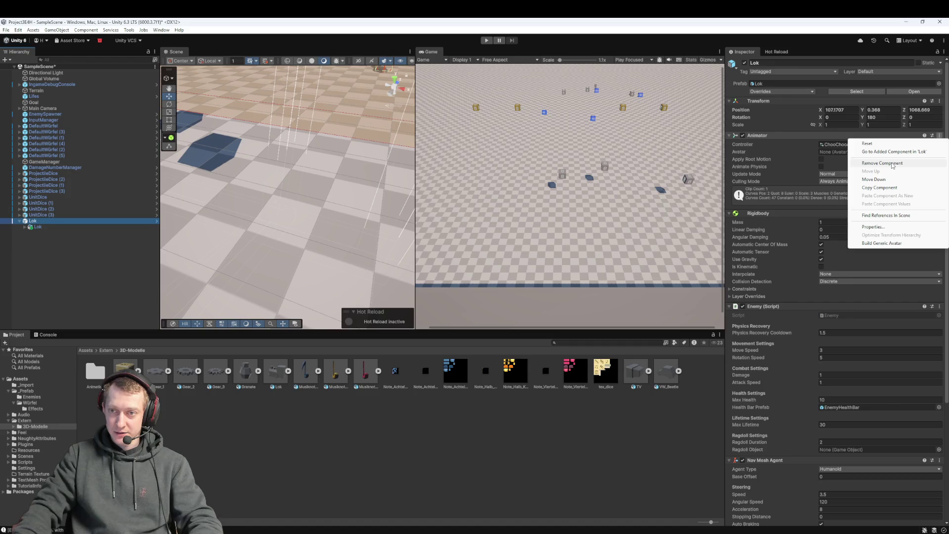
Remove the Animator from the parent Lok and add an Animator to the child model
click(892, 163)
key(Down)
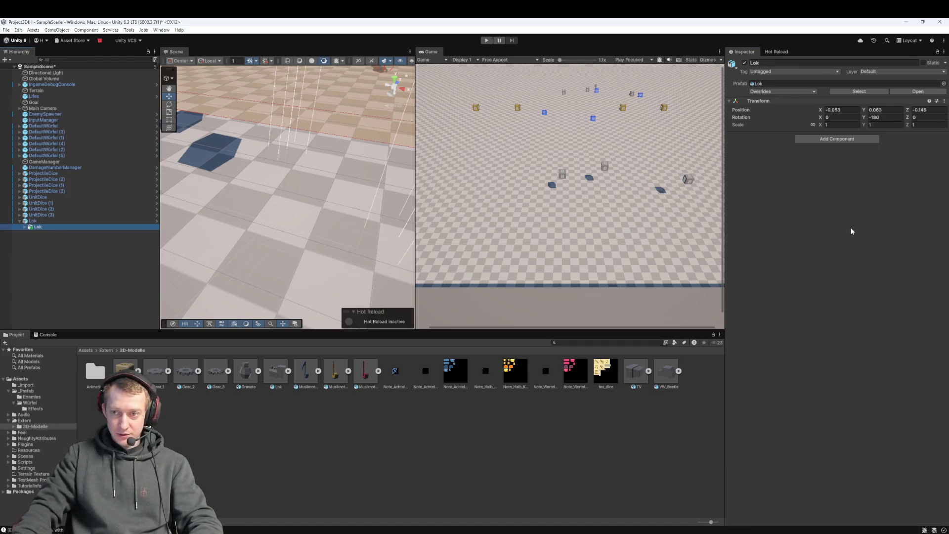
click(820, 138)
text(Animator)
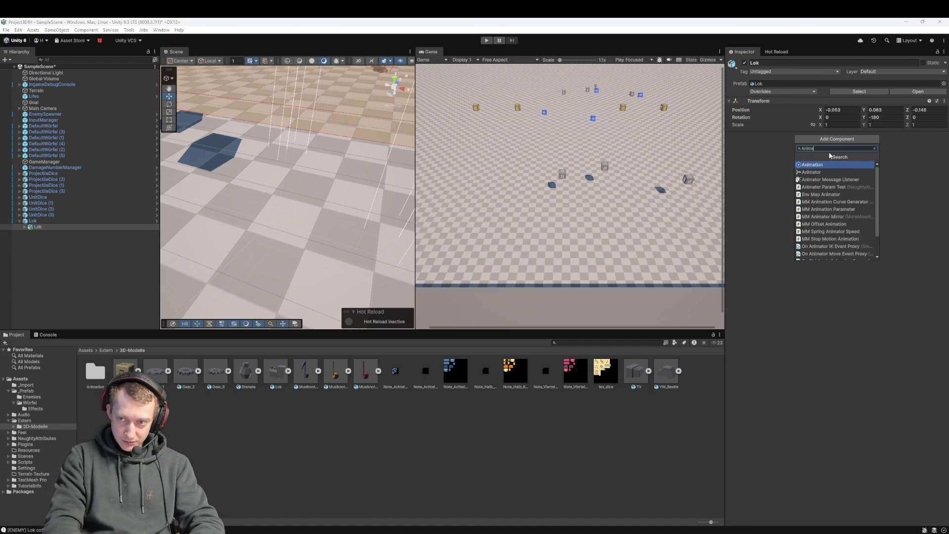
key(Return)
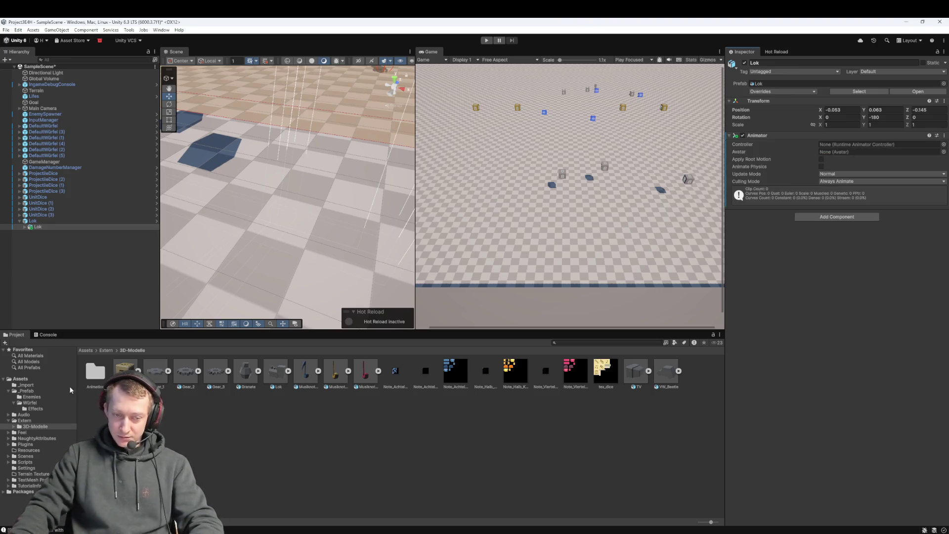
Assign ChooChooAnimator from the Animation folder as the controller, then start play mode
double_click(89, 378)
click(38, 227)
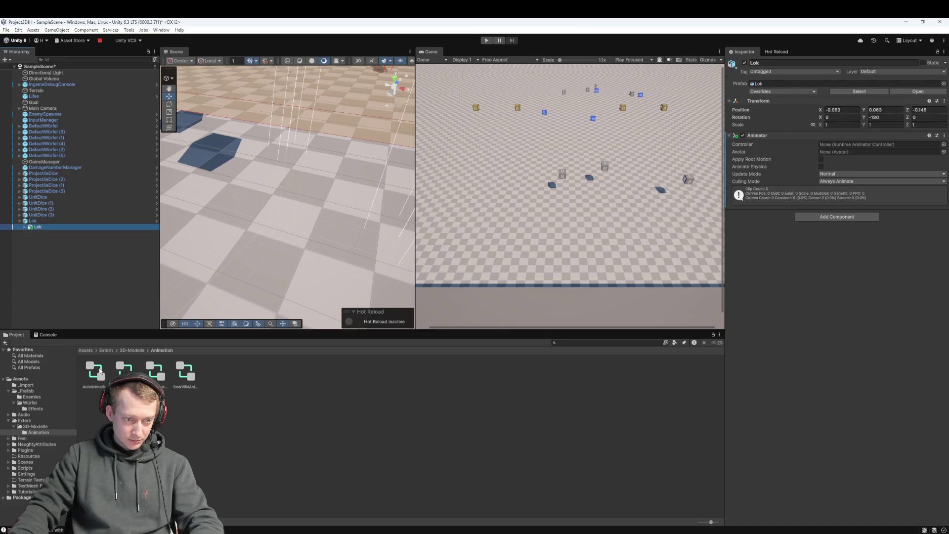
mouse_move(441, 339)
mouse_down()
mouse_move(835, 168)
mouse_move(840, 144)
mouse_up()
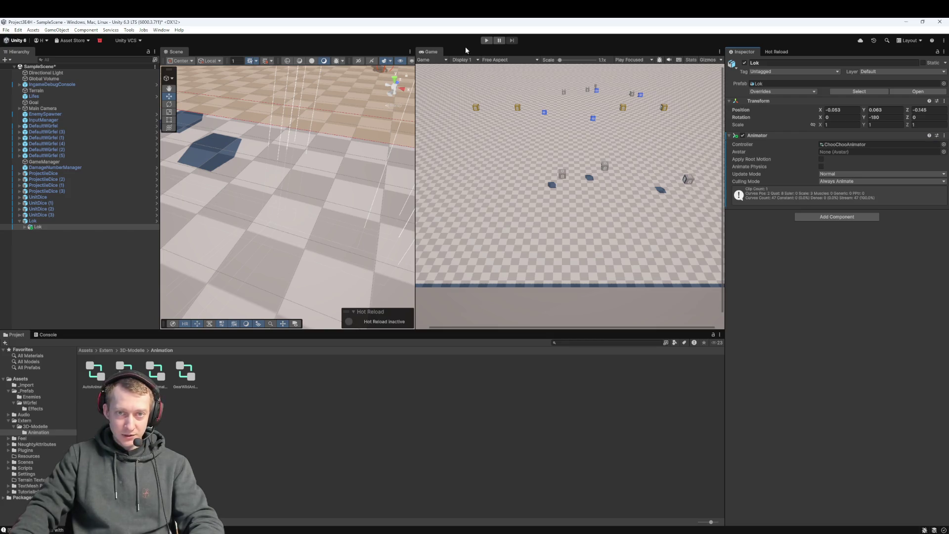
click(486, 41)
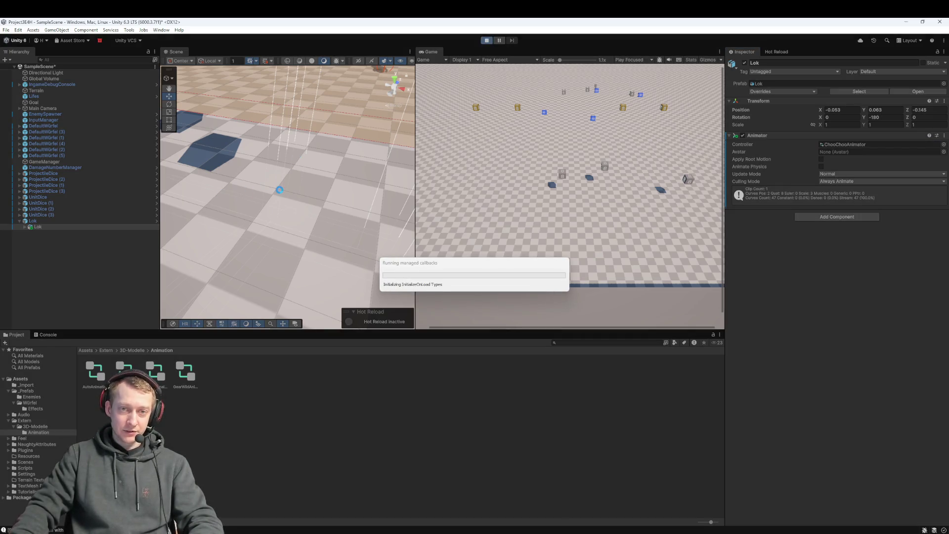
double_click(42, 220)
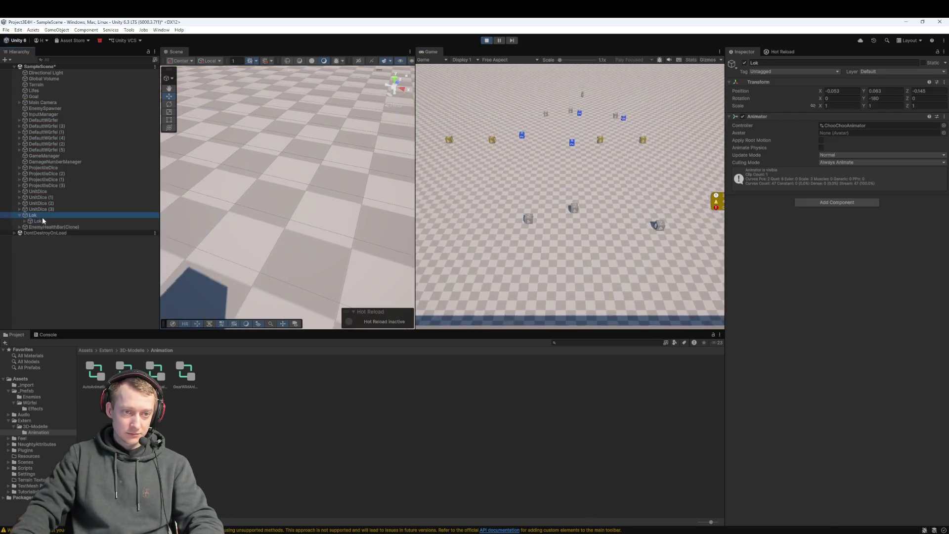
drag(307, 222, 296, 257)
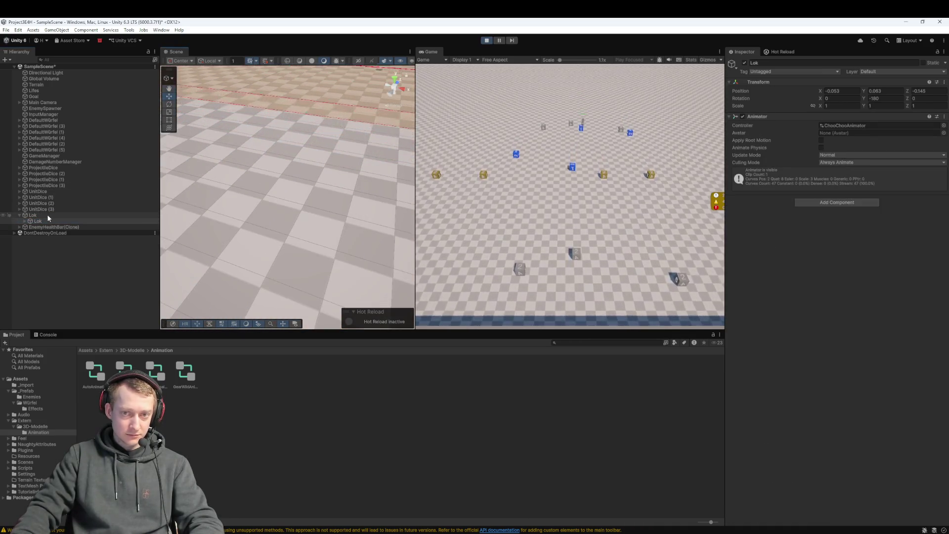
double_click(46, 215)
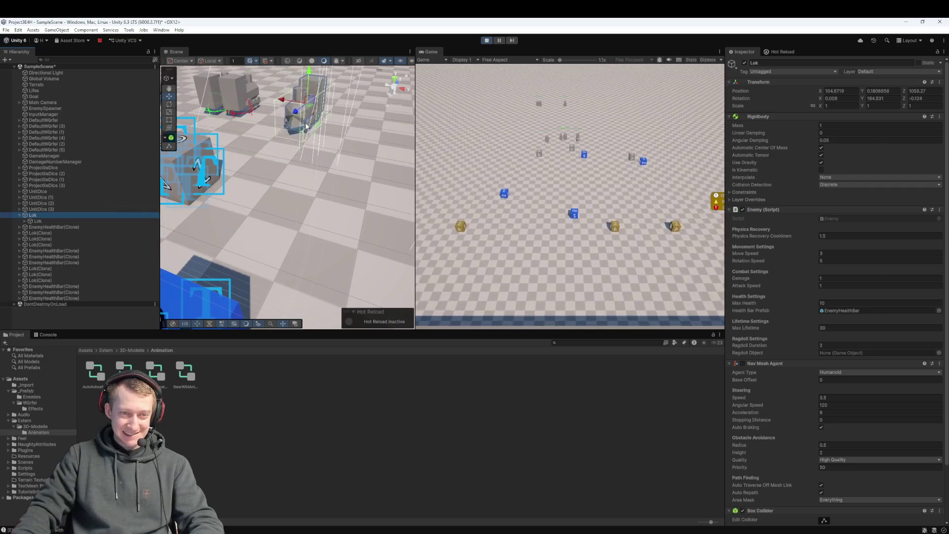
click(487, 41)
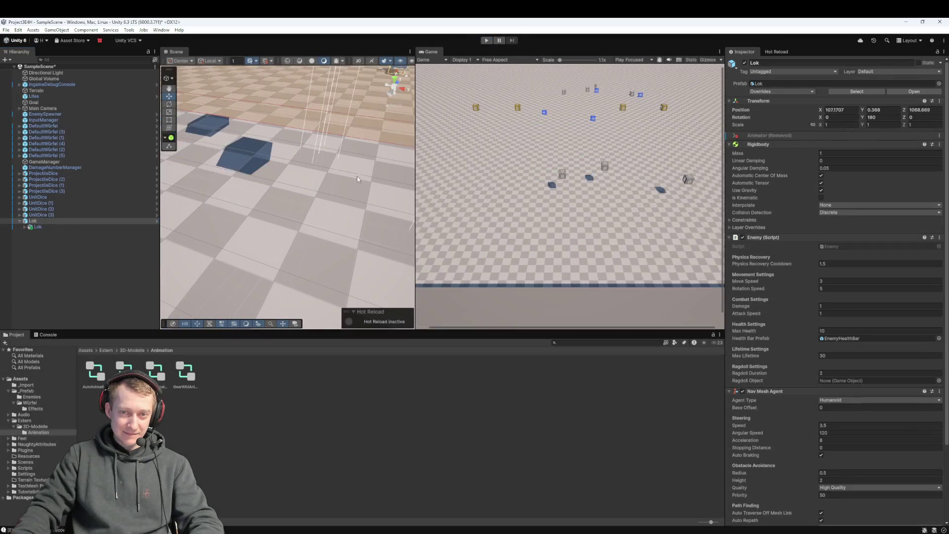
Apply all of Lok's instance overrides to its prefab, then start a Pull in Fork
click(65, 221)
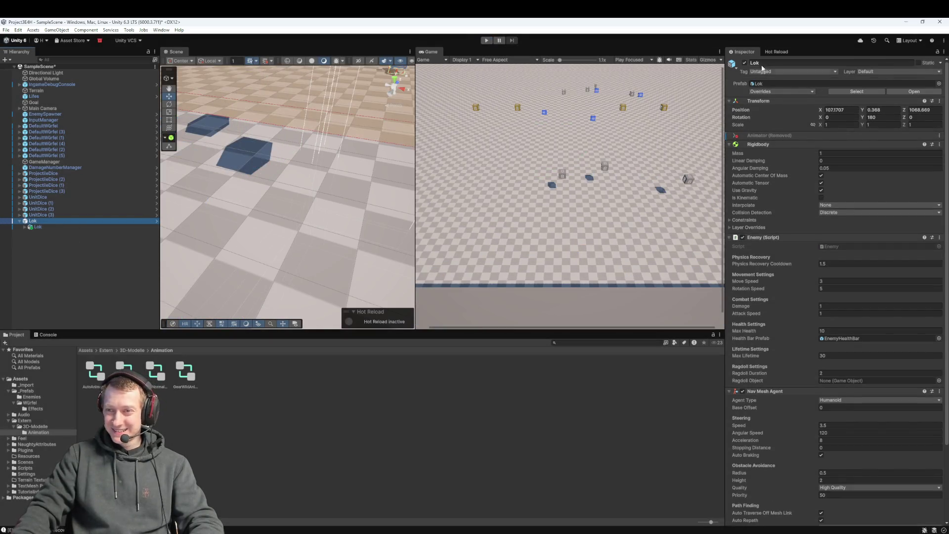
click(781, 91)
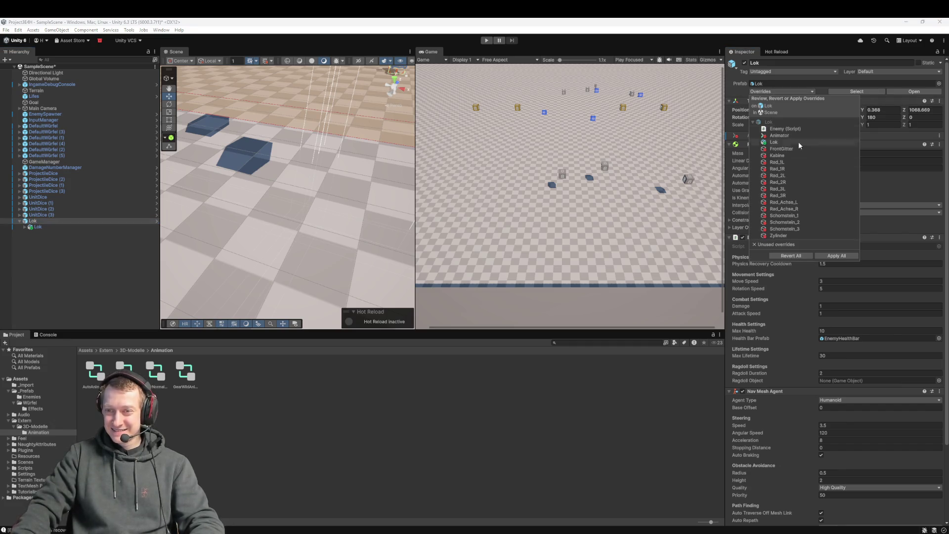
click(834, 255)
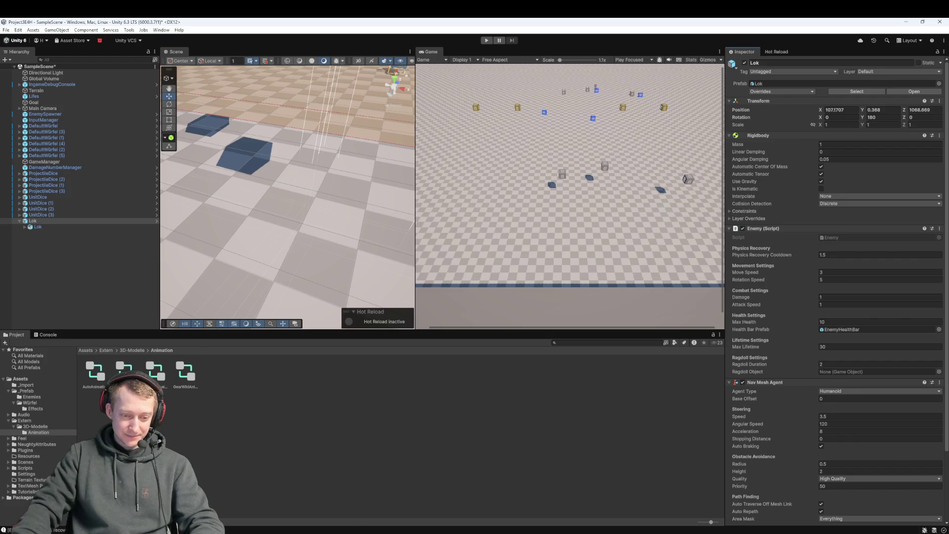
key(alt+Tab)
click(196, 108)
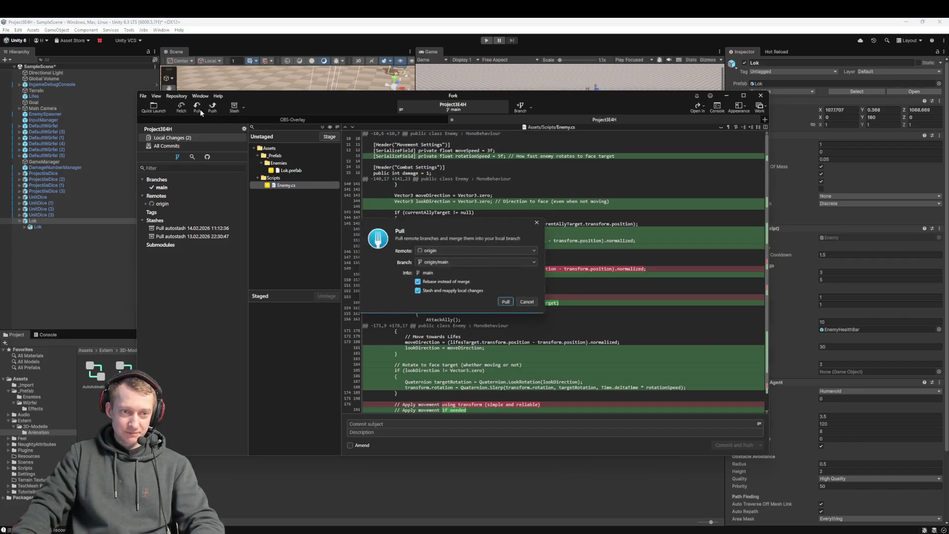
Pull origin/main into local main, which is already up to date, and return to Unity
click(507, 302)
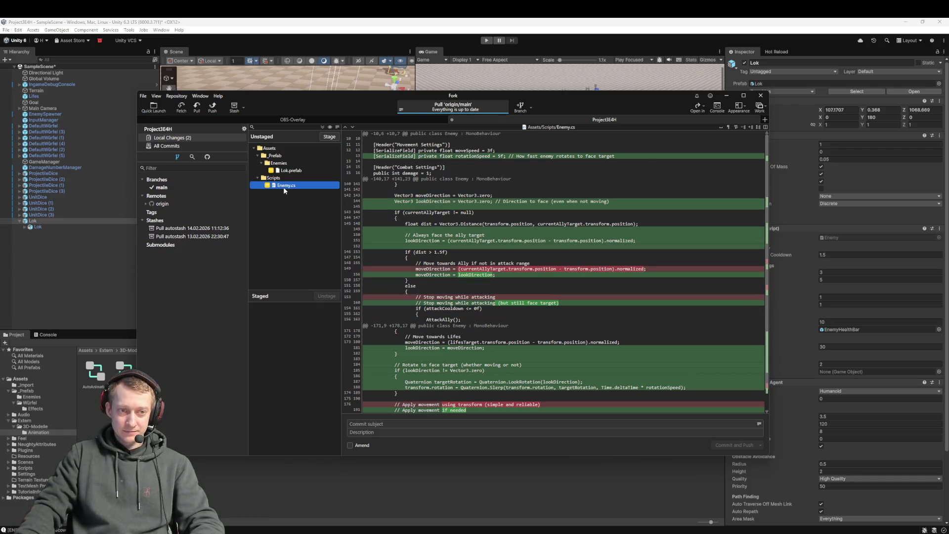
key(alt+Tab)
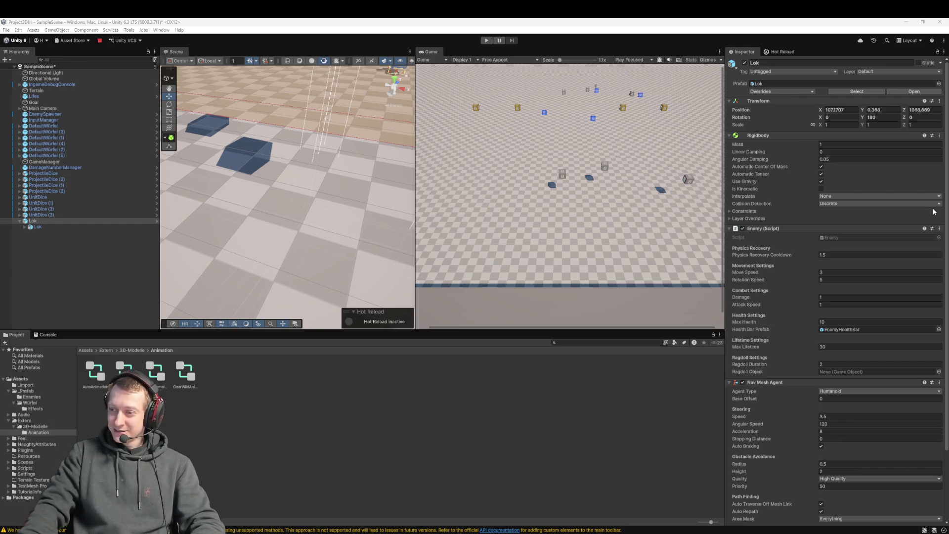
Frame the Lok object in the scene view and start a play test
click(47, 226)
double_click(45, 223)
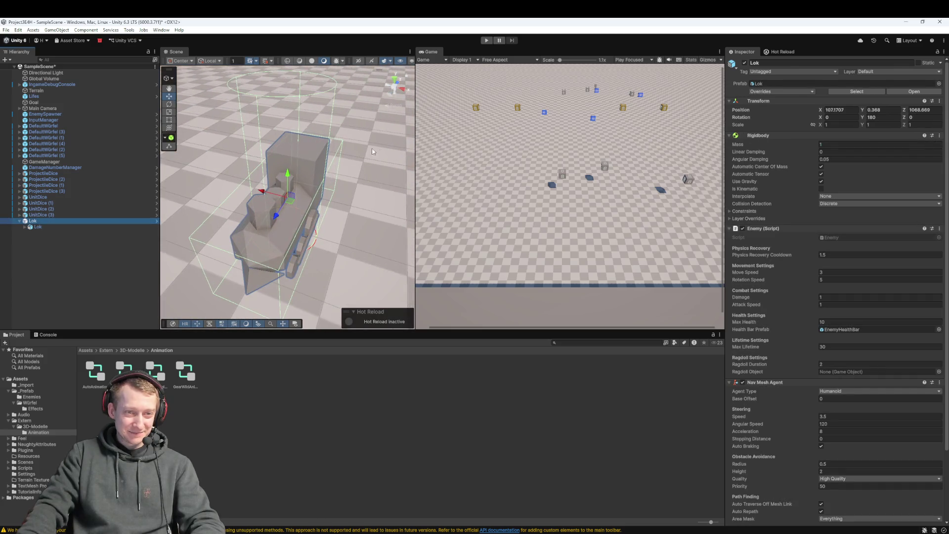
click(487, 40)
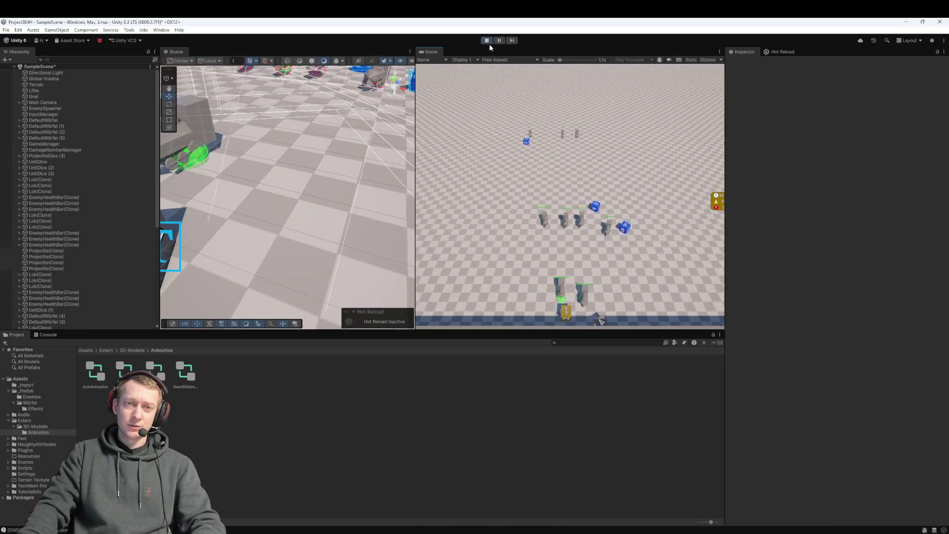
Stop the test, replay the game, stop again, and reselect Lok
click(488, 40)
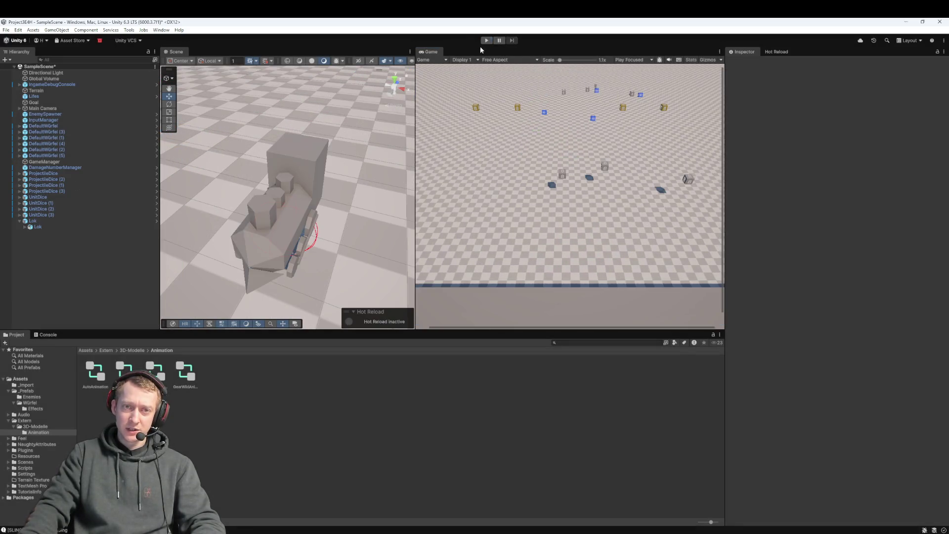
click(487, 42)
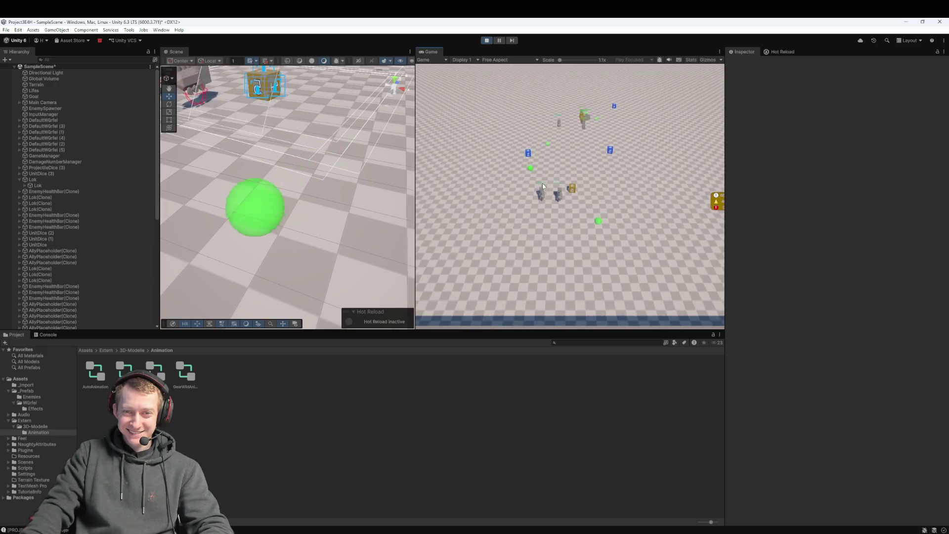
click(486, 40)
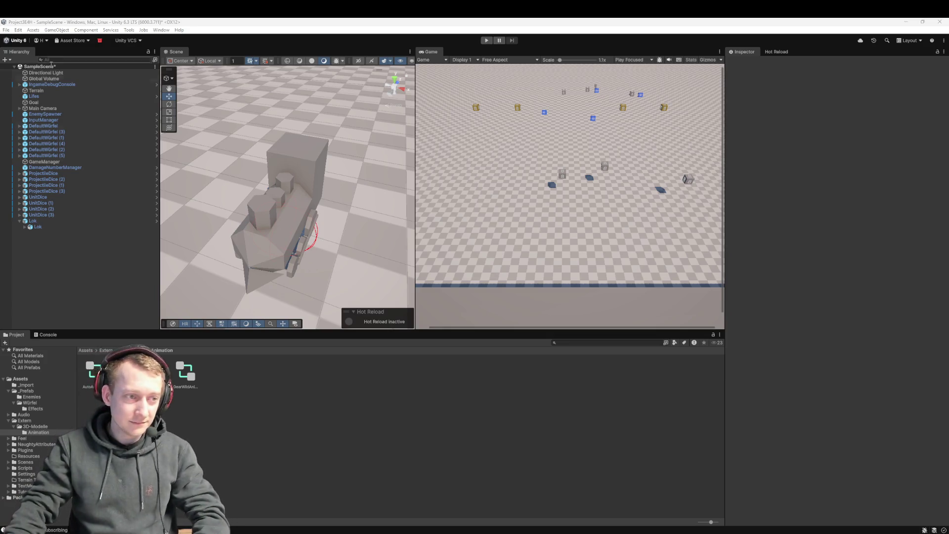
click(29, 221)
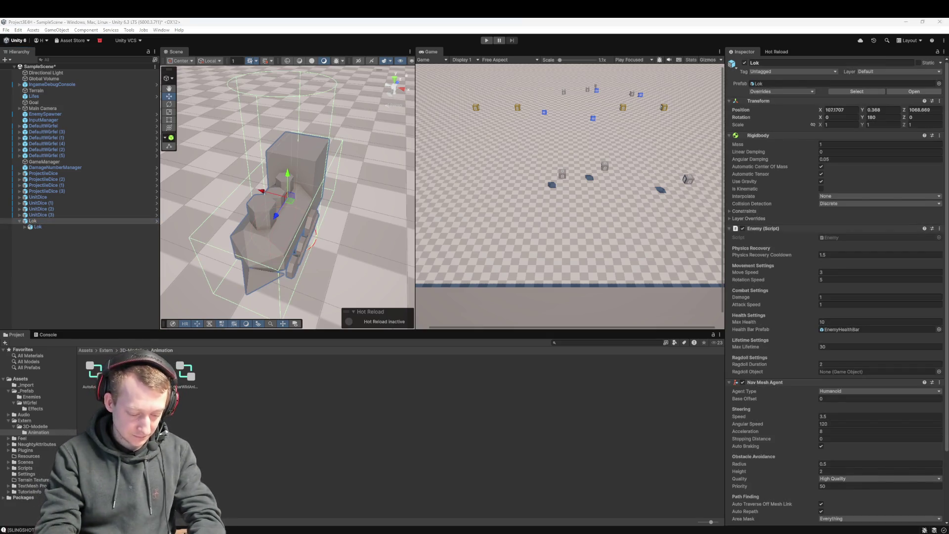
Browse to Assets › _Prefab › Enemies, undoing an Enemy drop into the spawner's Lifes Transform
click(129, 349)
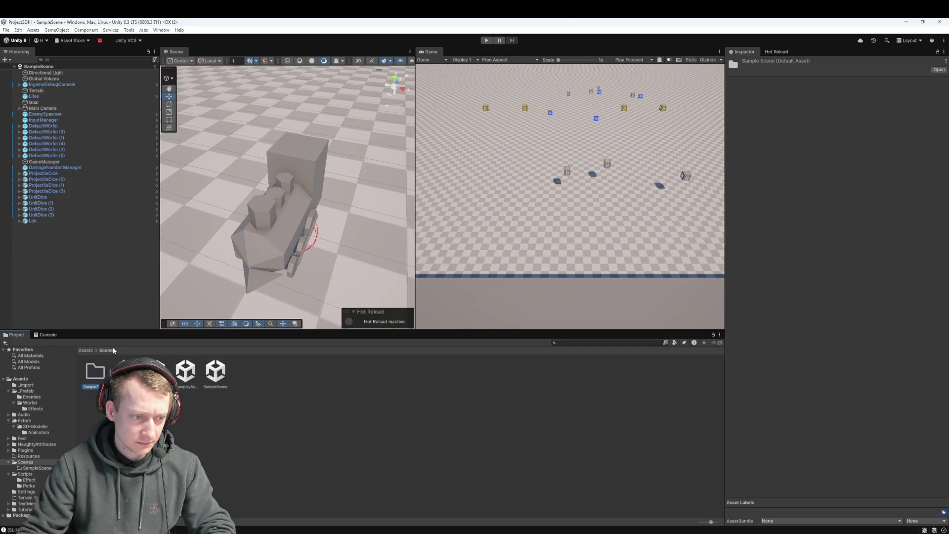
click(86, 350)
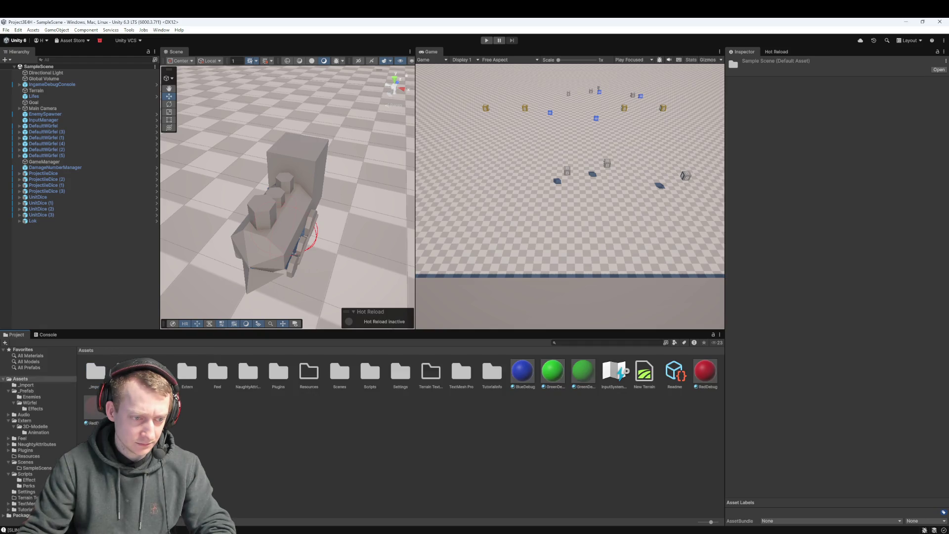
double_click(126, 372)
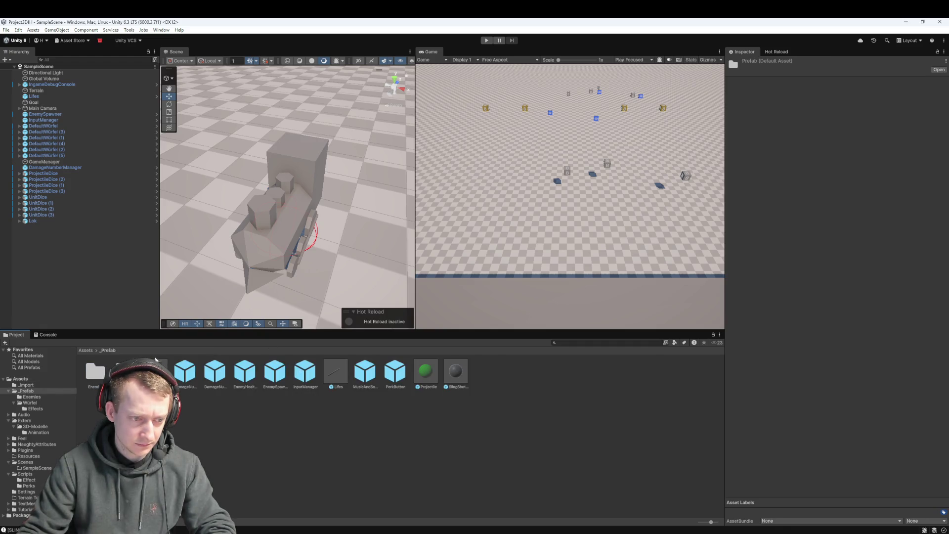
double_click(95, 371)
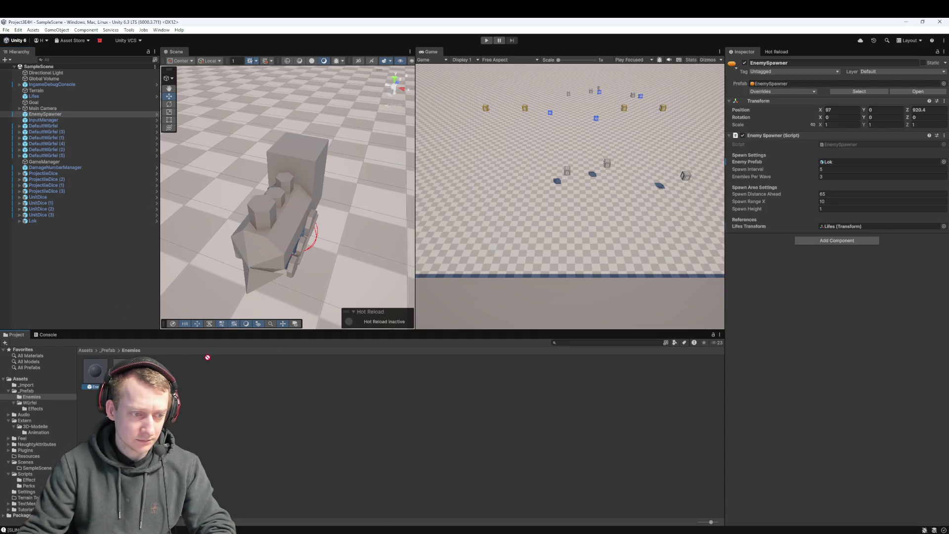
drag(179, 361, 818, 226)
key(ctrl+z)
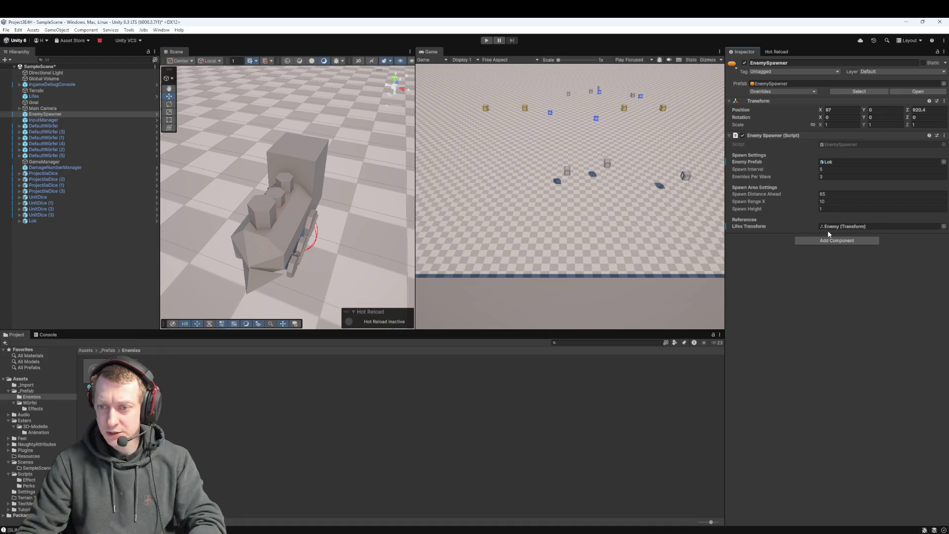
Set EnemySpawner's Enemy Prefab to Enemy, then play-test, moving two blue dice, and stop
drag(93, 382, 739, 225)
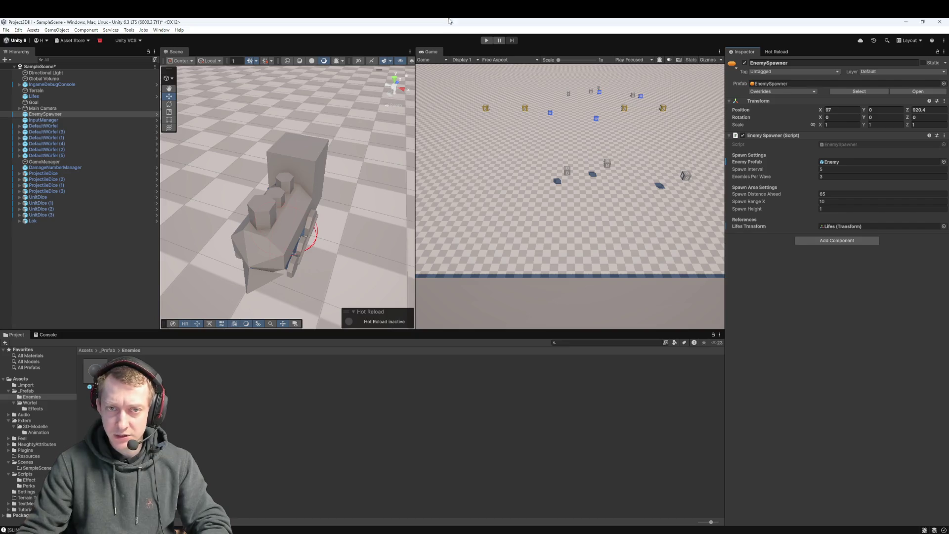
click(482, 41)
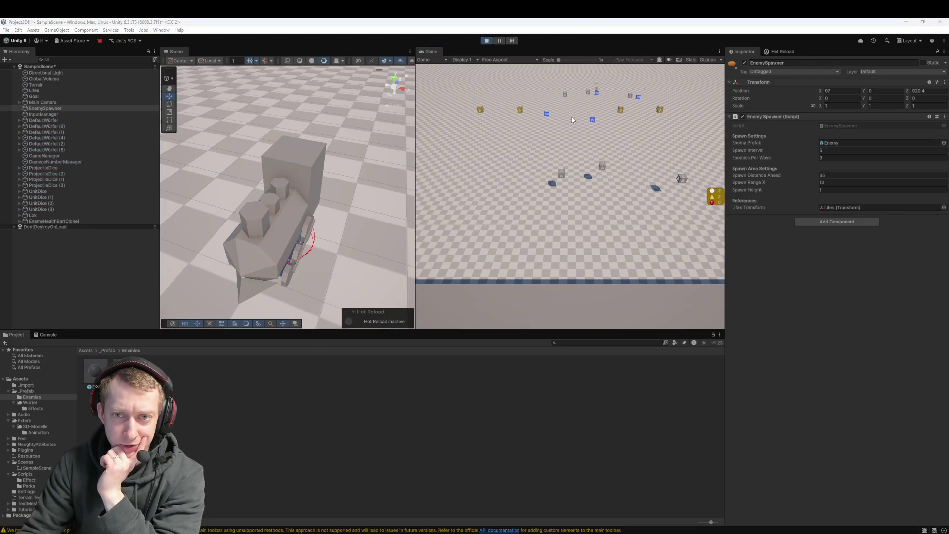
click(392, 150)
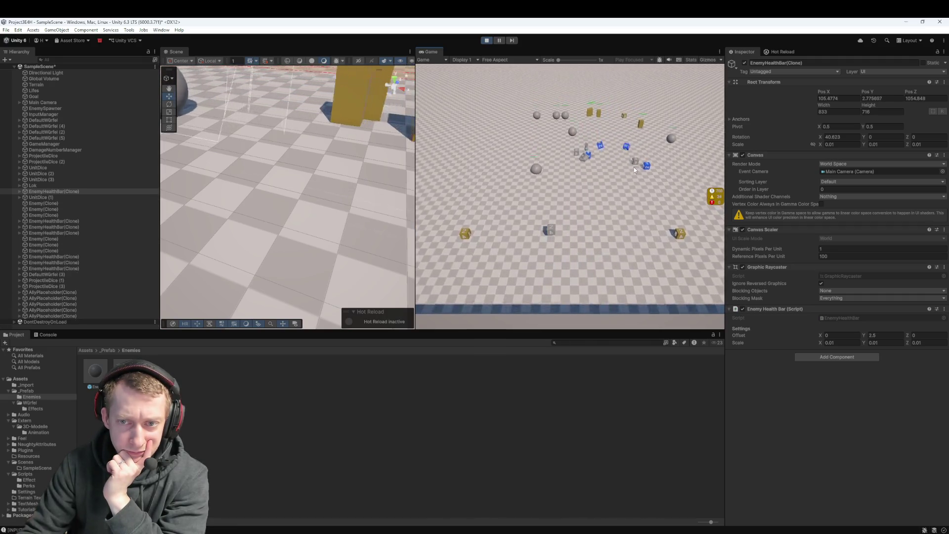
drag(595, 156, 597, 229)
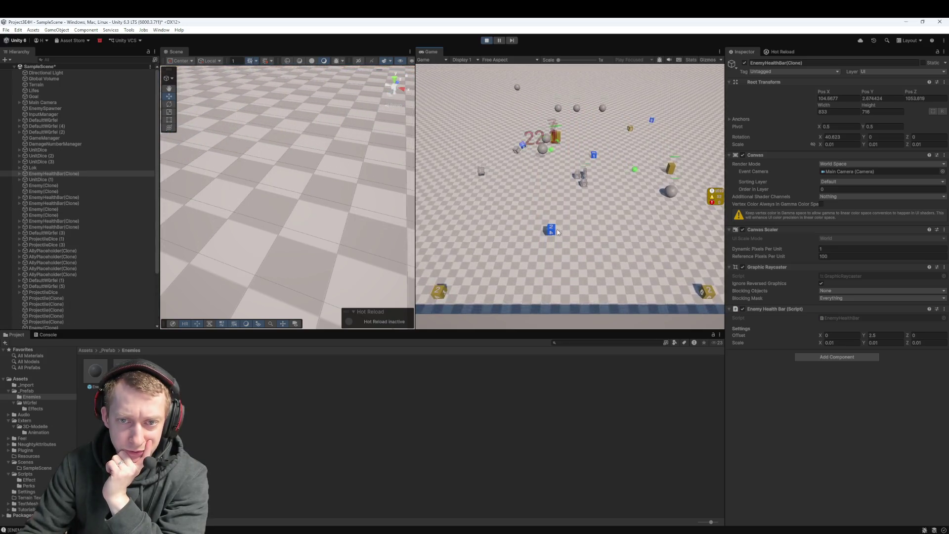
drag(596, 165, 568, 229)
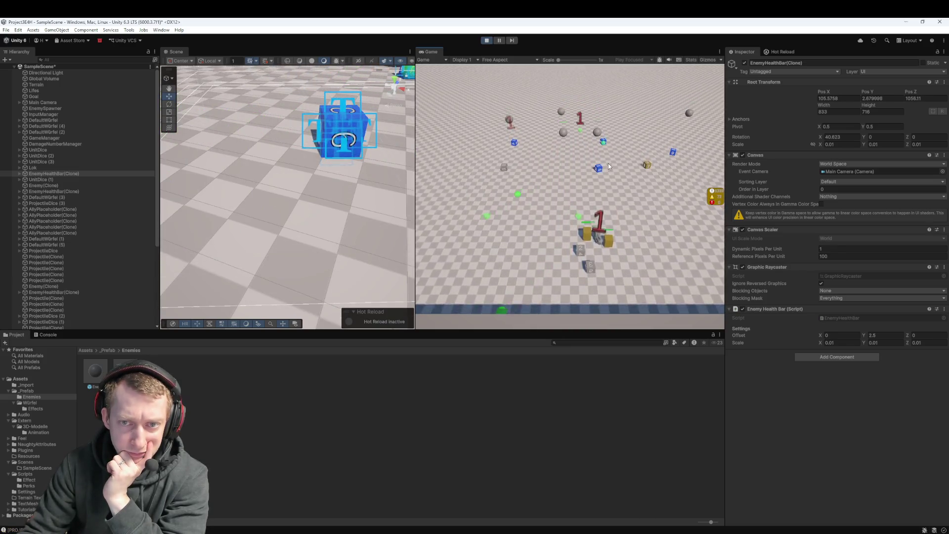
click(487, 41)
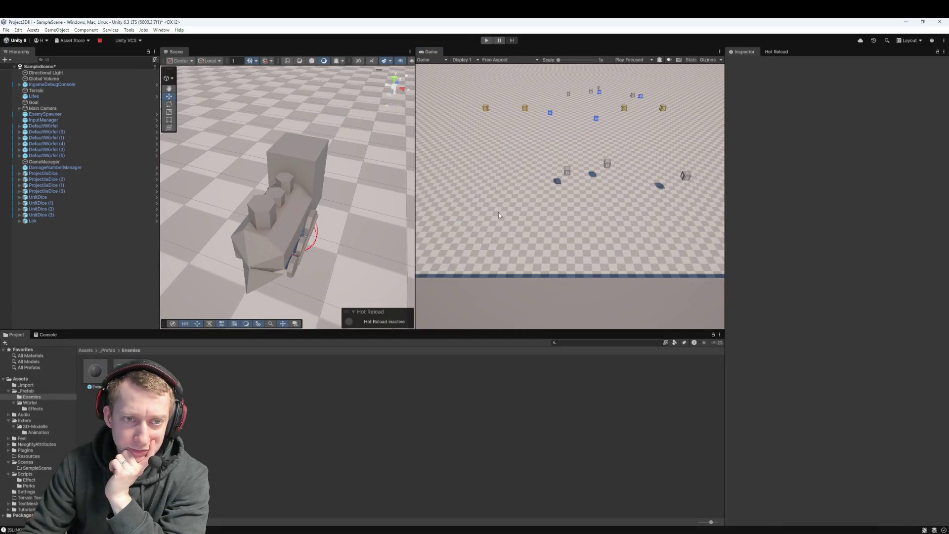
Drop an Enemy prefab sphere into the scene and move it beside the locomotive
click(42, 221)
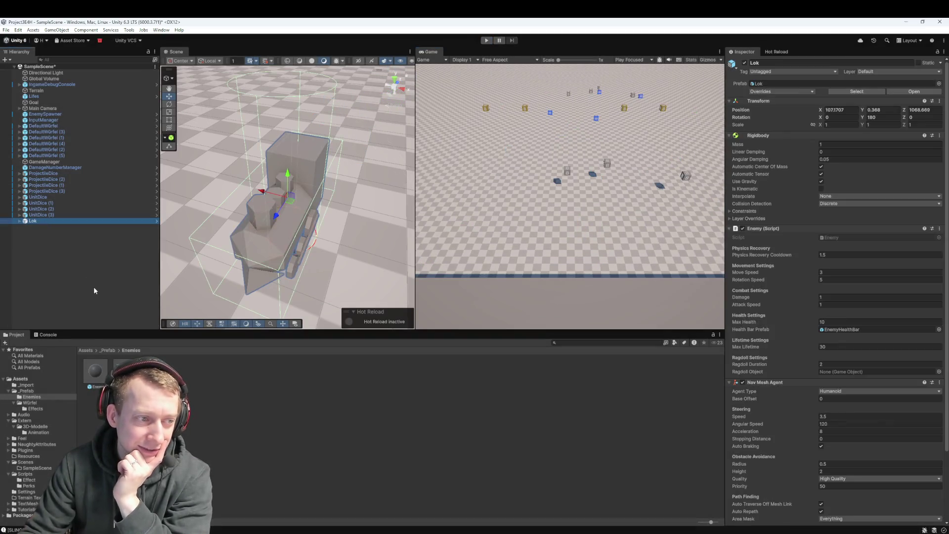
drag(96, 294, 126, 267)
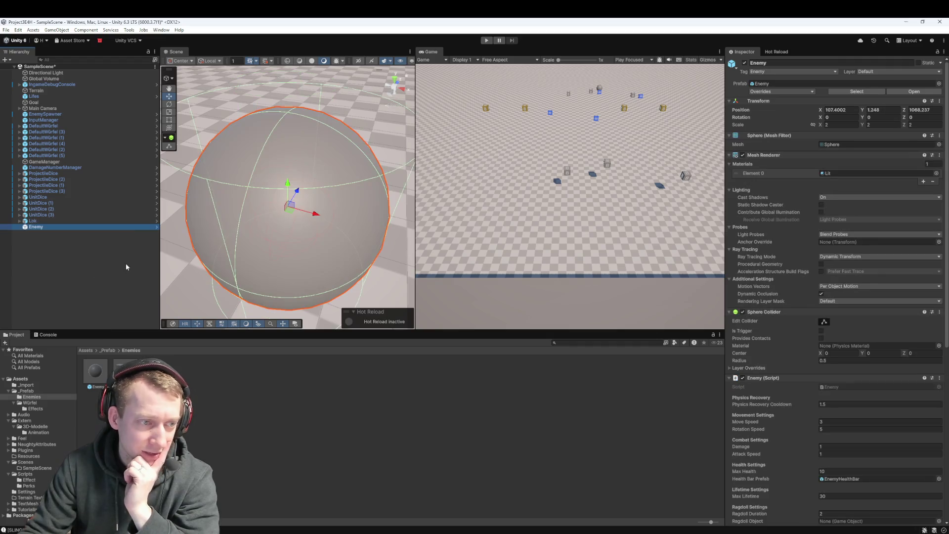
click(40, 222)
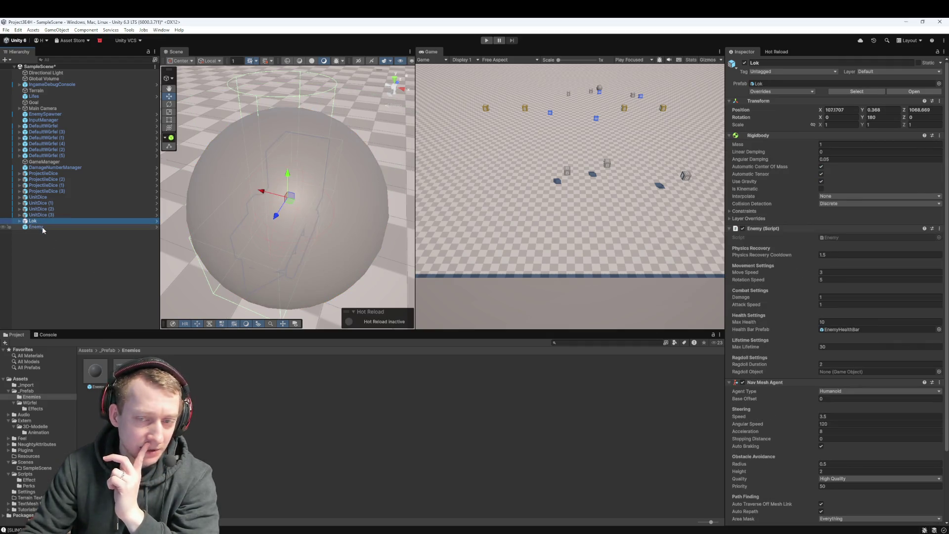
click(42, 226)
click(45, 222)
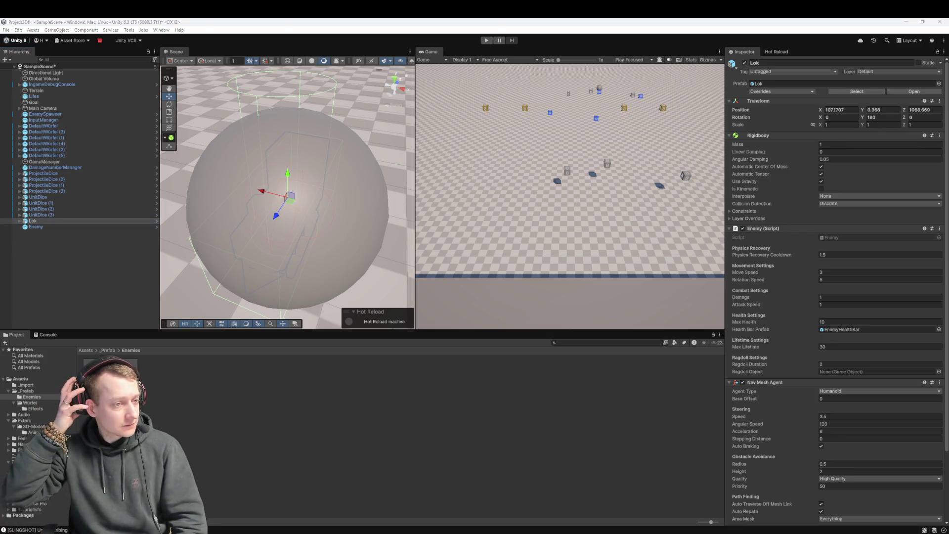
double_click(36, 227)
scroll(372, 202, up, 5)
scroll(372, 201, down, 5)
drag(349, 212, 378, 231)
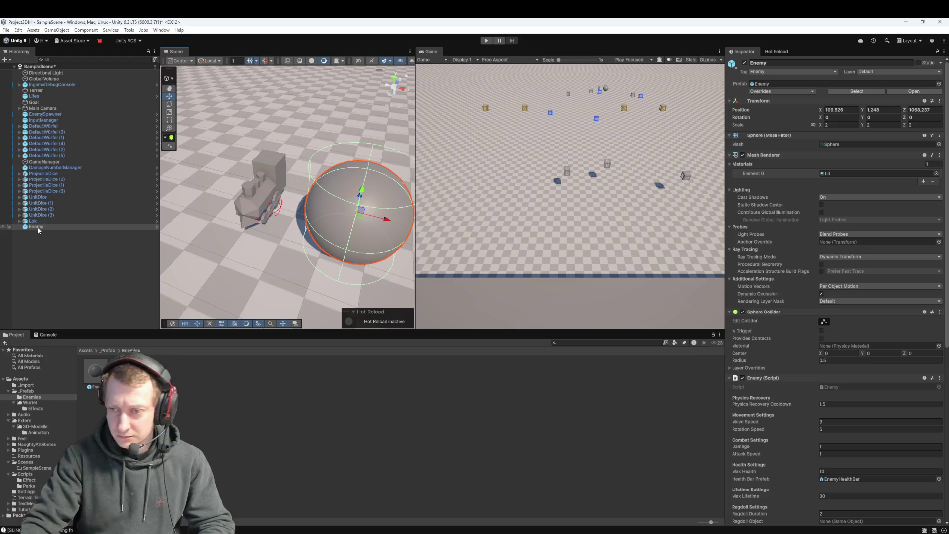
scroll(836, 237, down, 3)
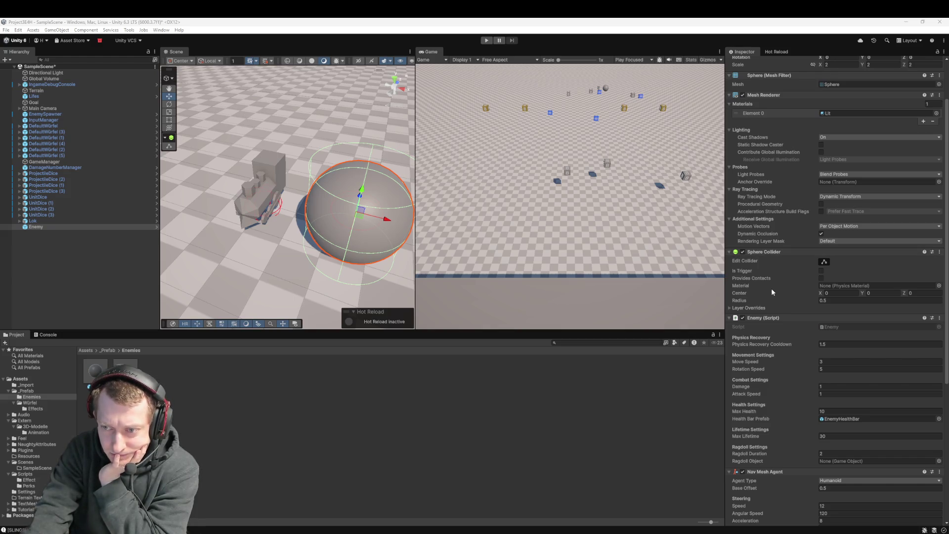
Compare settings, tag Lok as Enemy, and apply all its overrides to the Lok prefab
click(32, 221)
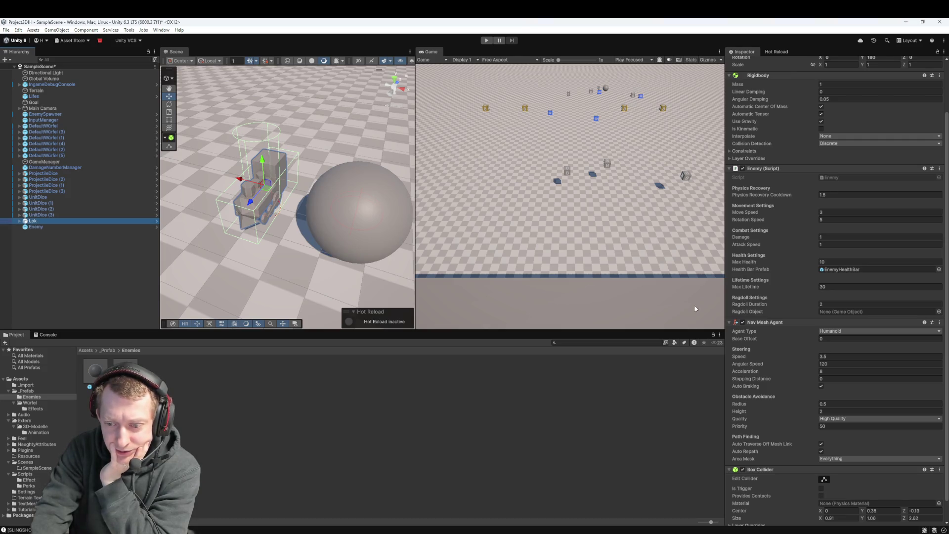
scroll(830, 323, down, 2)
click(49, 224)
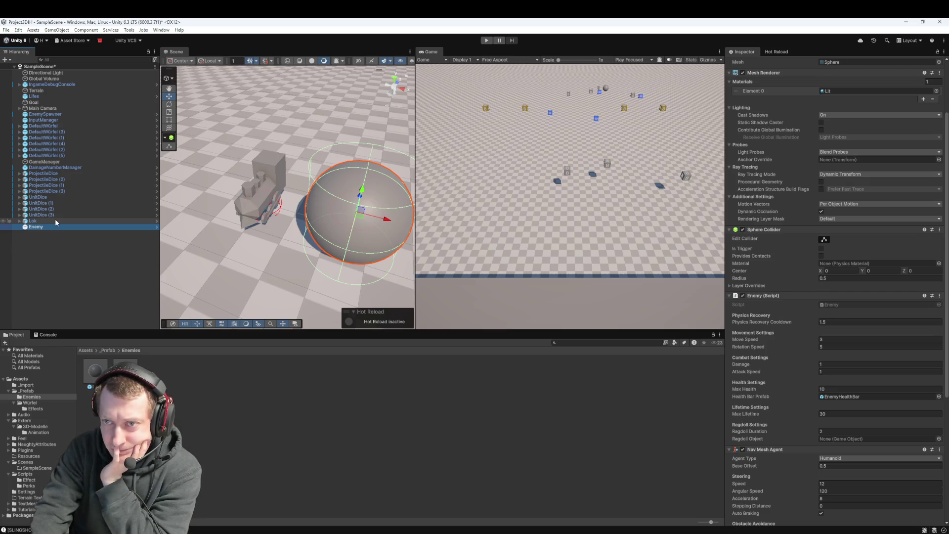
click(56, 221)
scroll(806, 253, up, 3)
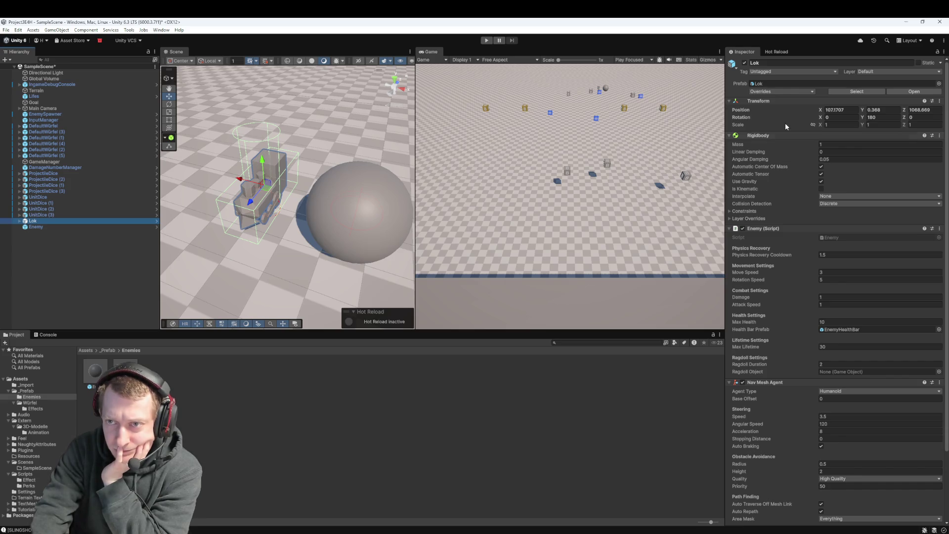
click(783, 72)
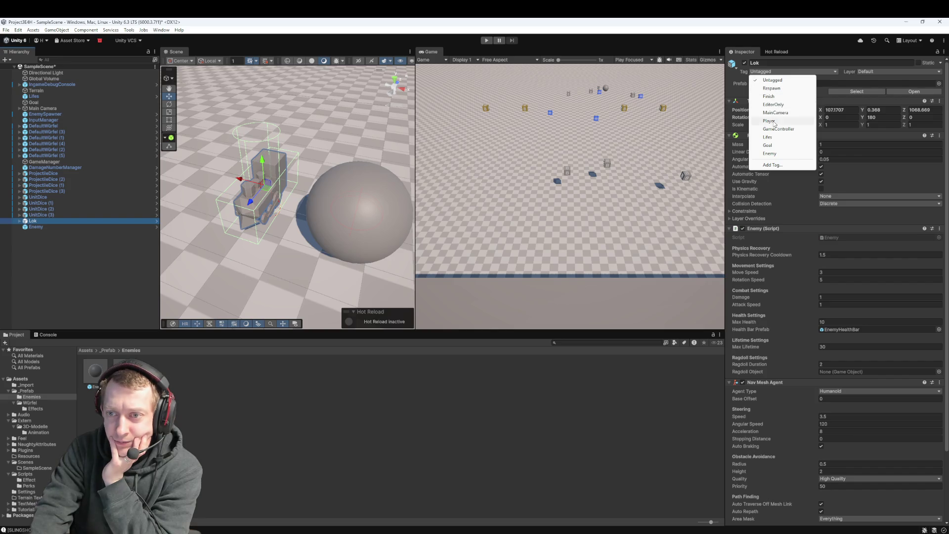
click(774, 157)
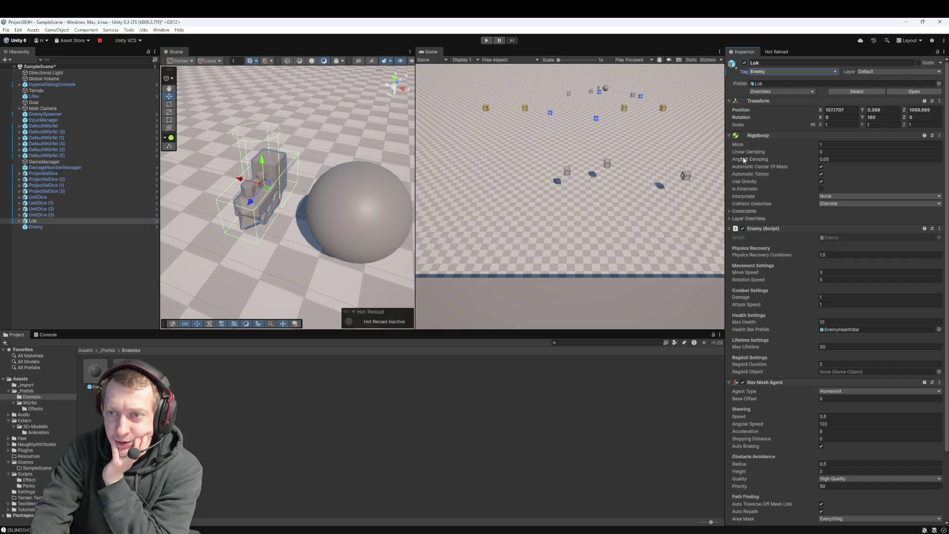
click(787, 93)
click(840, 131)
Delete the Enemy sphere instance from SampleScene
click(503, 429)
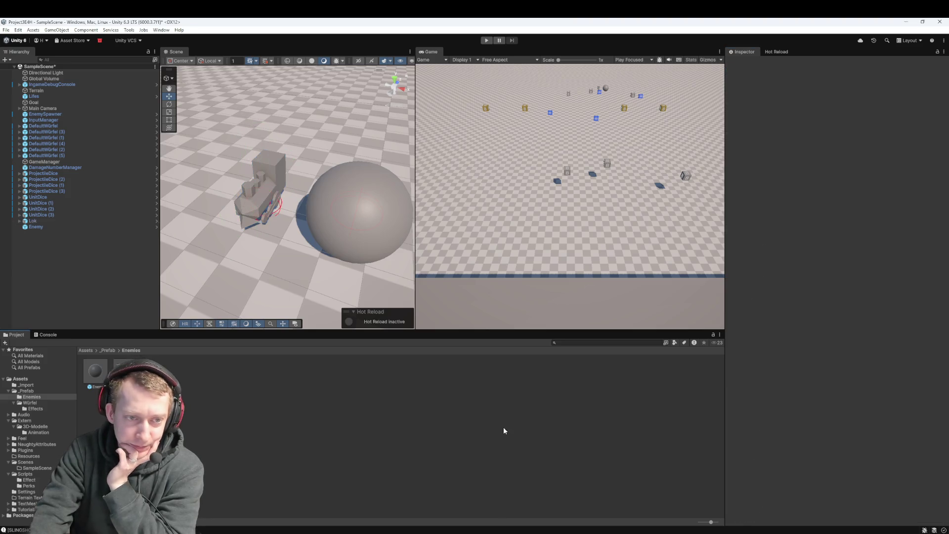
click(55, 227)
key(Delete)
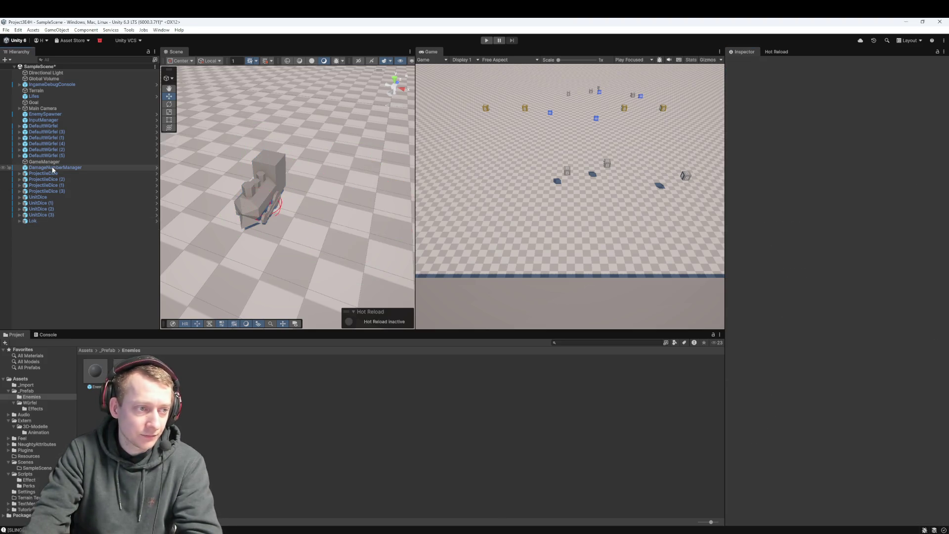
Frame EnemySpawner, play-test the Lok spawns while moving a blue die beside the grey one, then stop
double_click(64, 115)
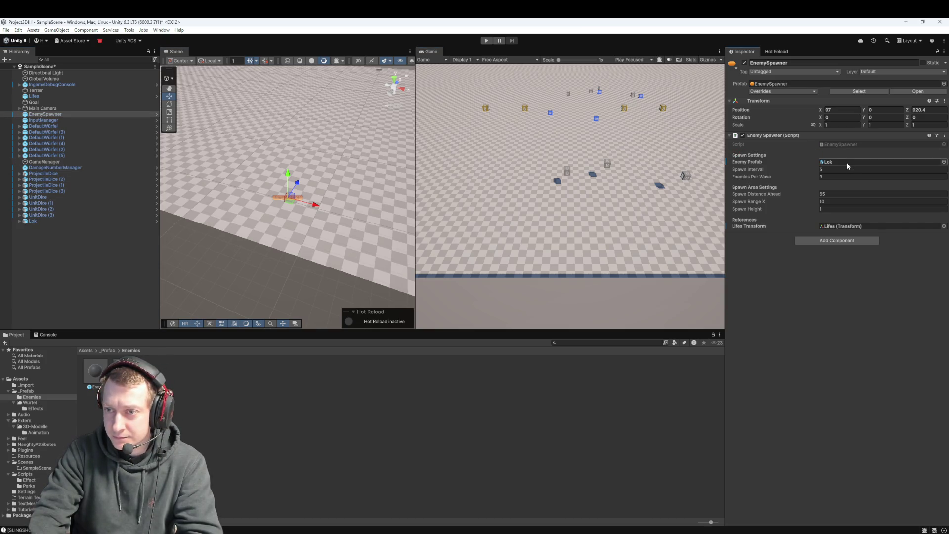
click(484, 40)
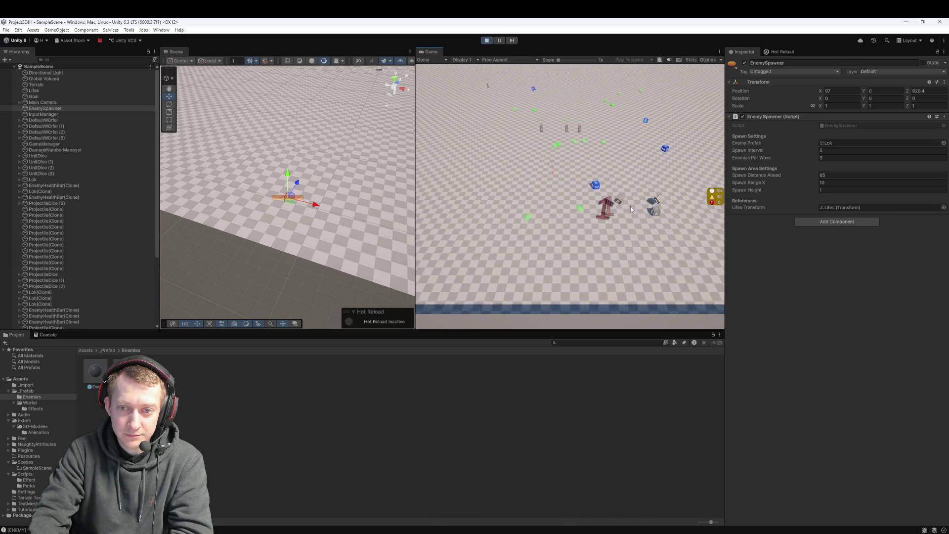
drag(597, 199, 568, 229)
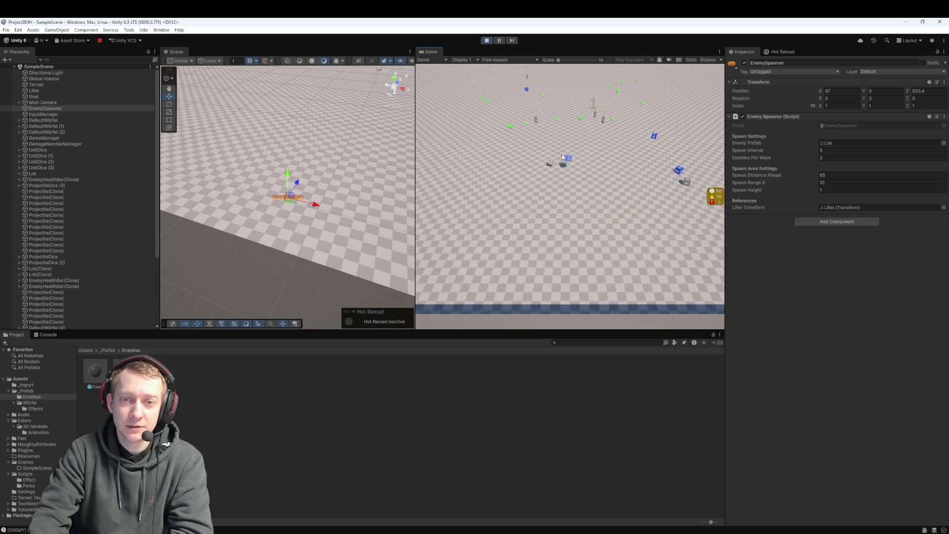
click(486, 40)
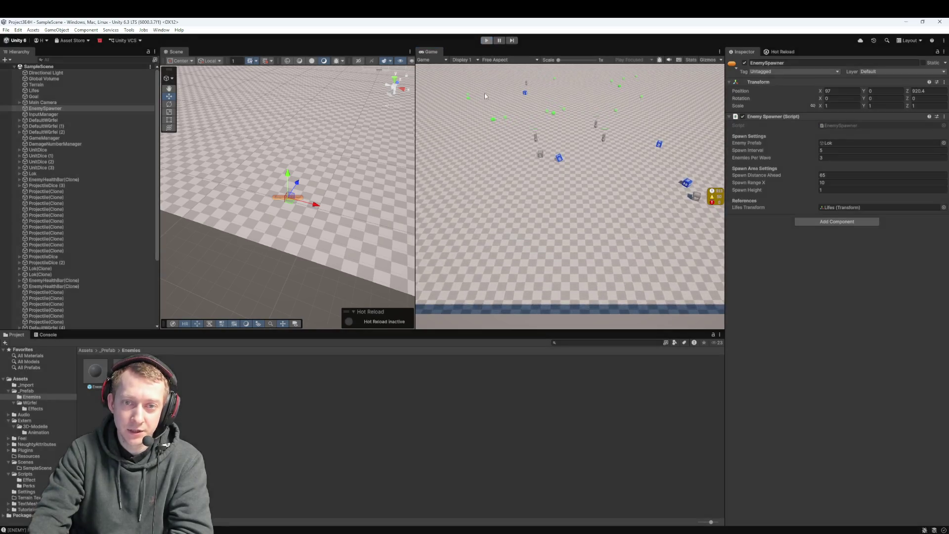
Stage Lok.prefab, SampleScene.unity and Enemy.cs, commit and push as 'fix: add enemy tag for loc'
key(alt+Tab)
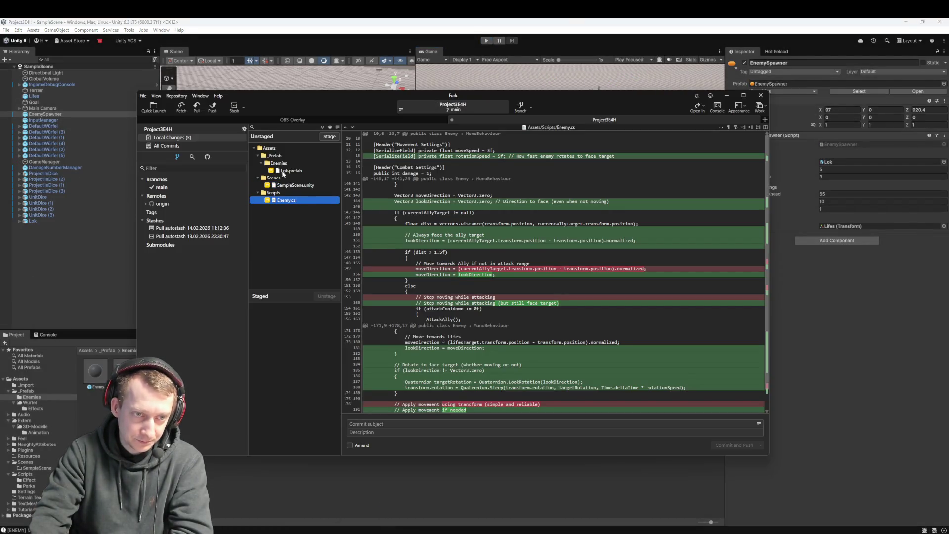
click(295, 171)
key(ctrl+a)
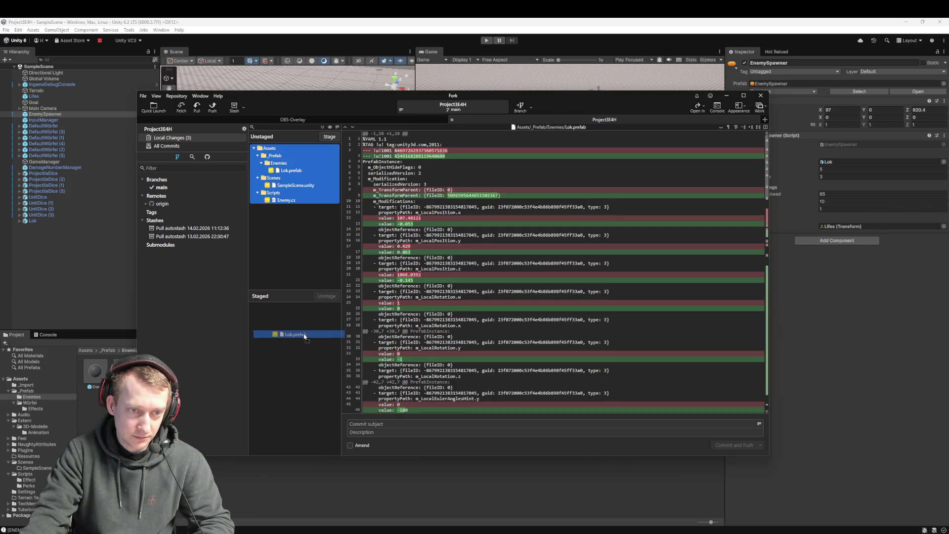
drag(304, 335, 305, 336)
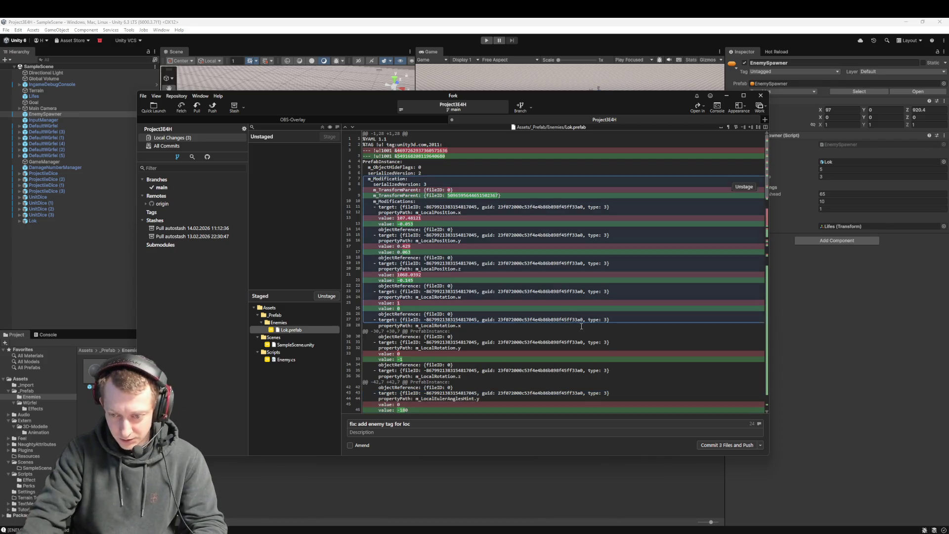
click(714, 445)
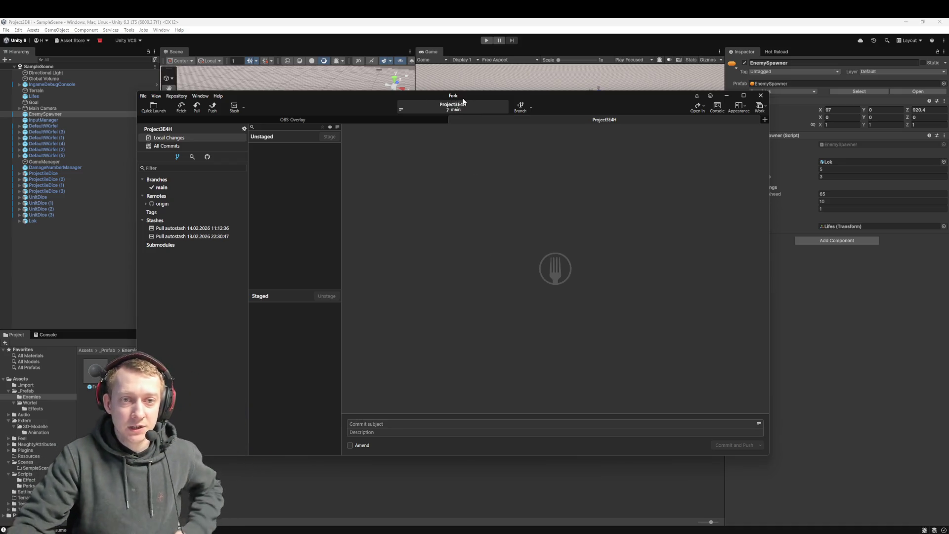
click(402, 21)
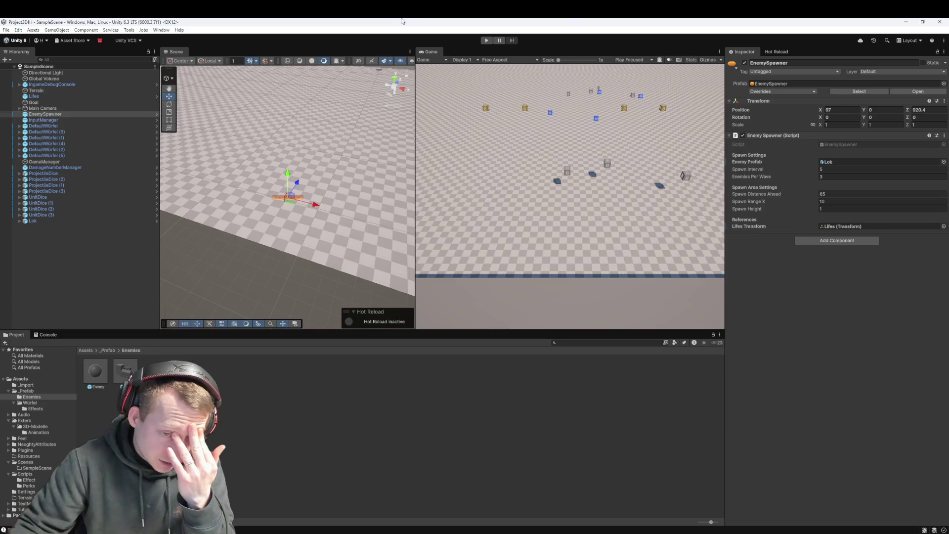
Browse to Assets > Extern > 3D-Modelle and preview the VW_Beetle model
click(87, 350)
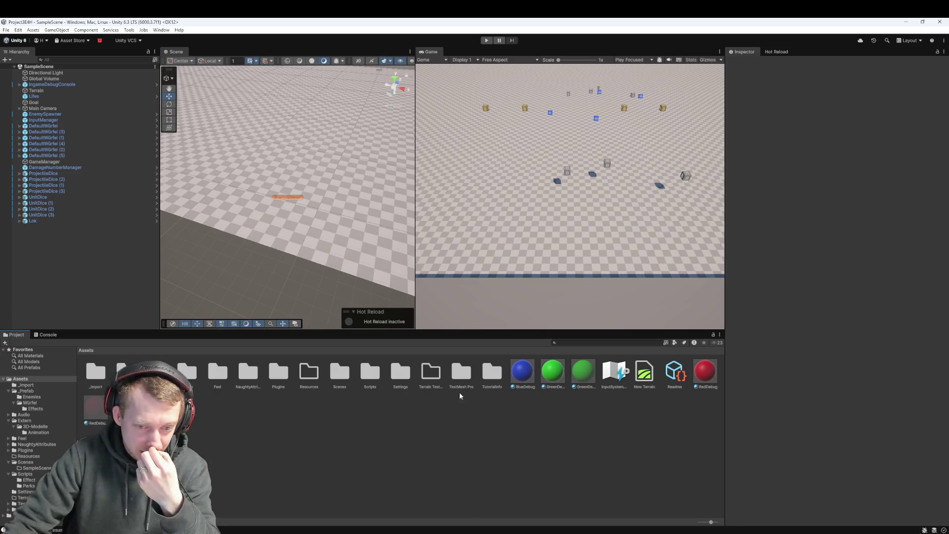
double_click(190, 371)
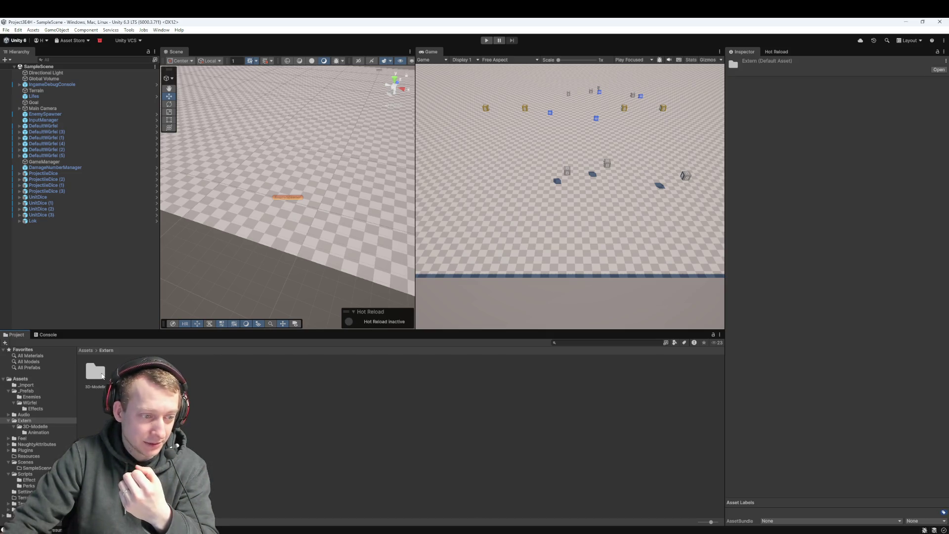
double_click(95, 368)
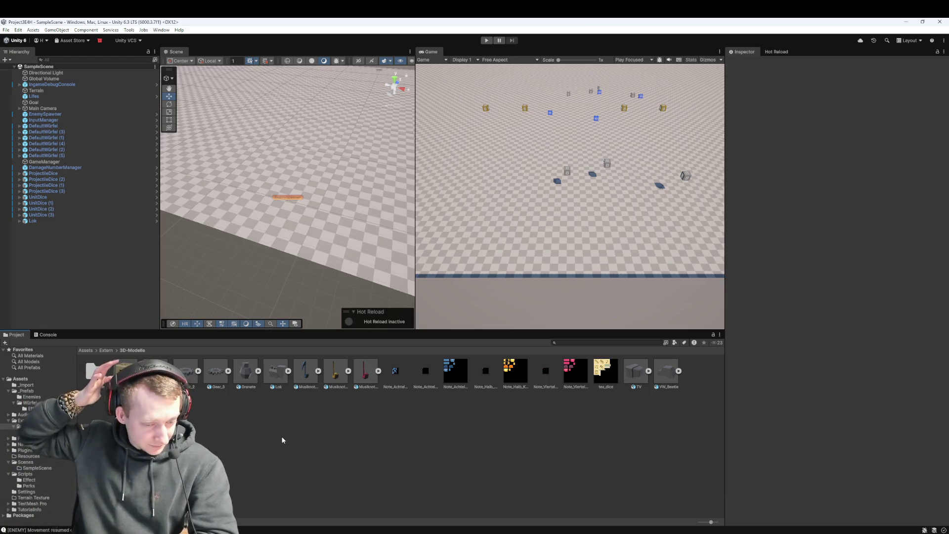
click(307, 372)
click(317, 372)
click(321, 371)
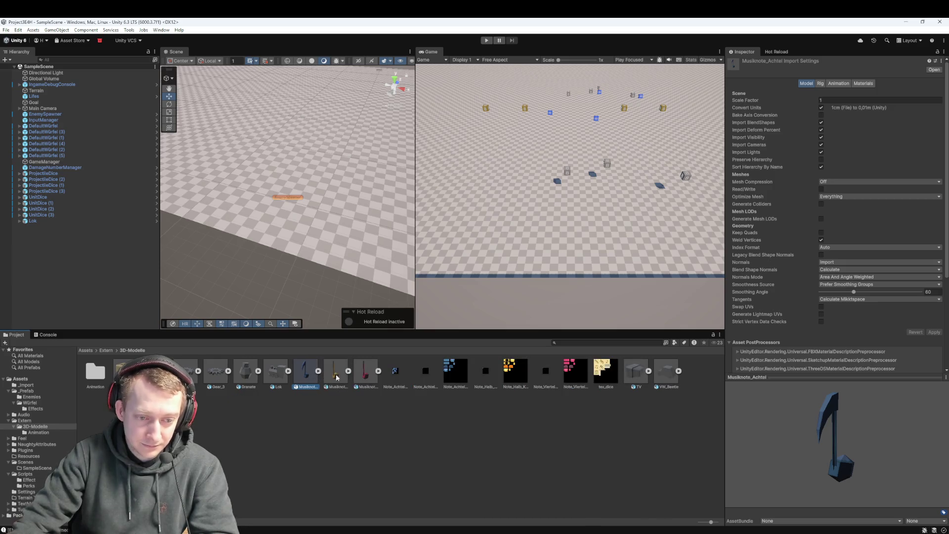
click(661, 373)
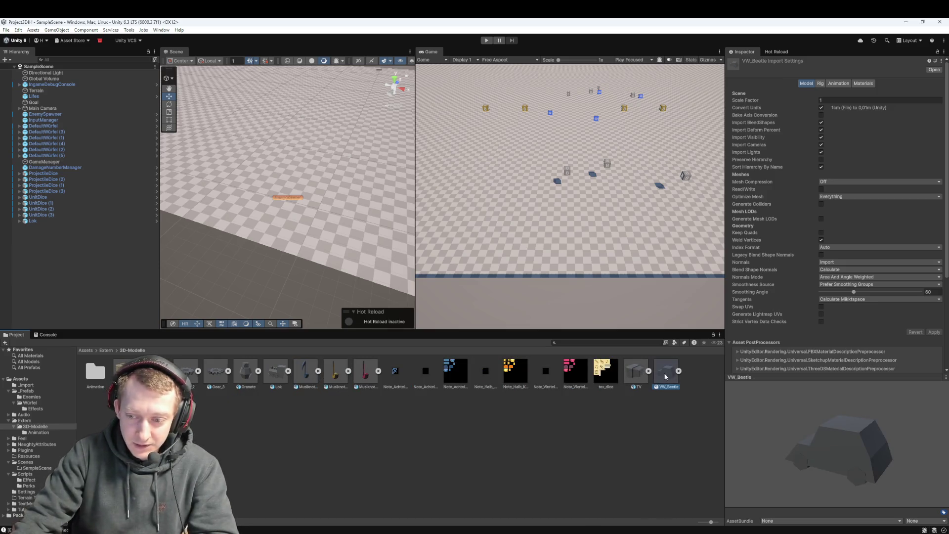
Delete Lok from the scene, drop in a VW_Beetle model, then delete it again
click(57, 226)
click(60, 219)
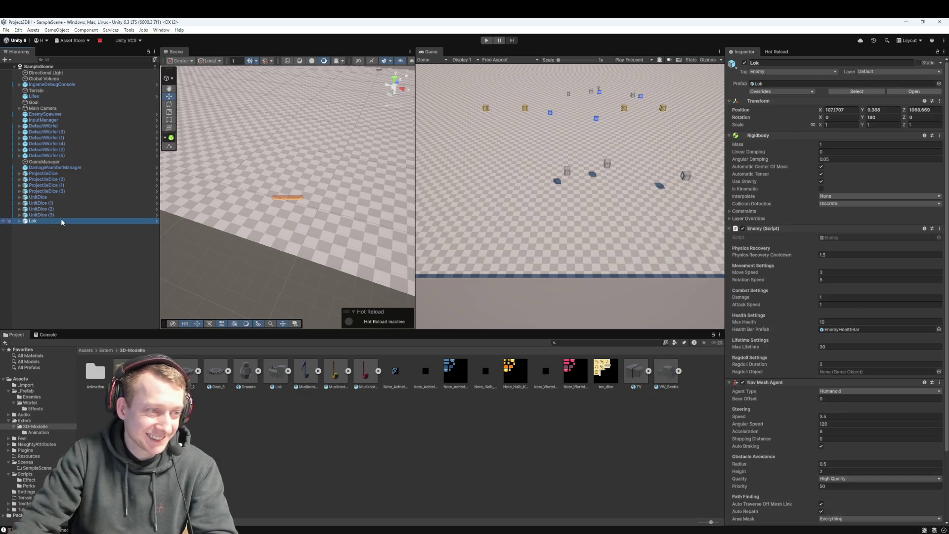
key(Delete)
mouse_move(669, 377)
mouse_down()
mouse_move(135, 281)
mouse_move(59, 250)
mouse_move(74, 247)
mouse_up()
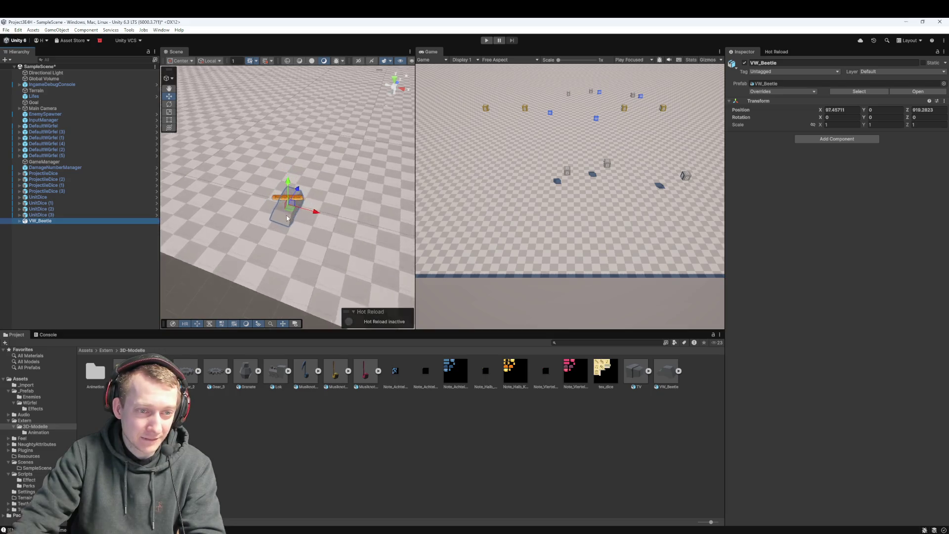
scroll(297, 215, down, 4)
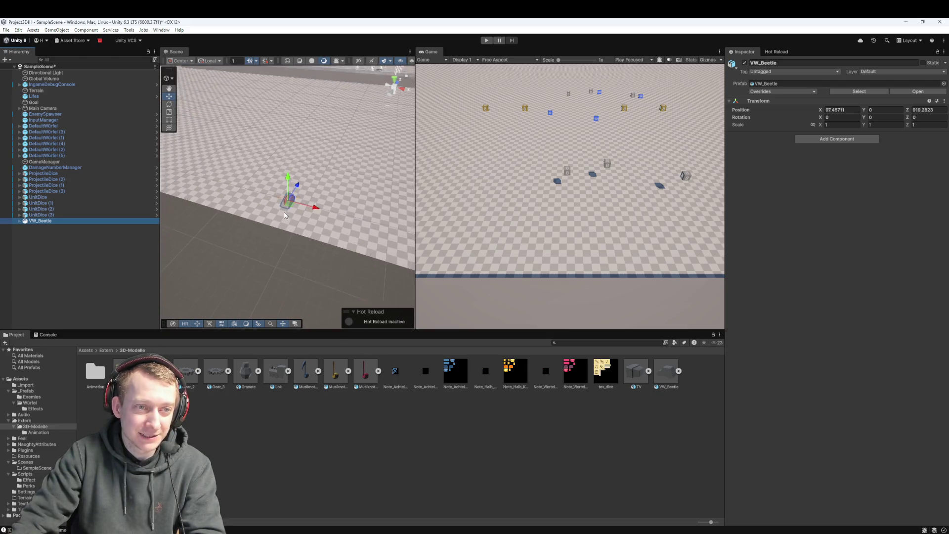
scroll(284, 214, down, 3)
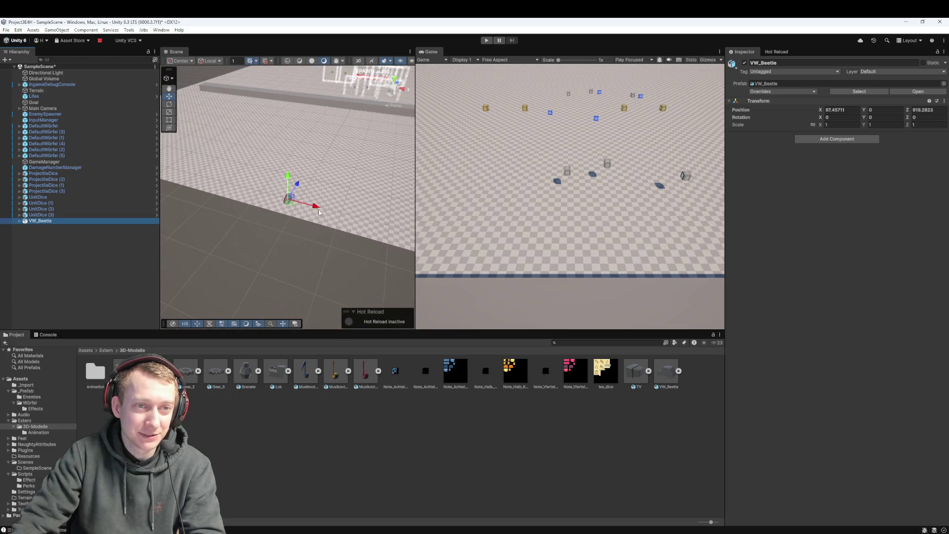
scroll(282, 218, up, 4)
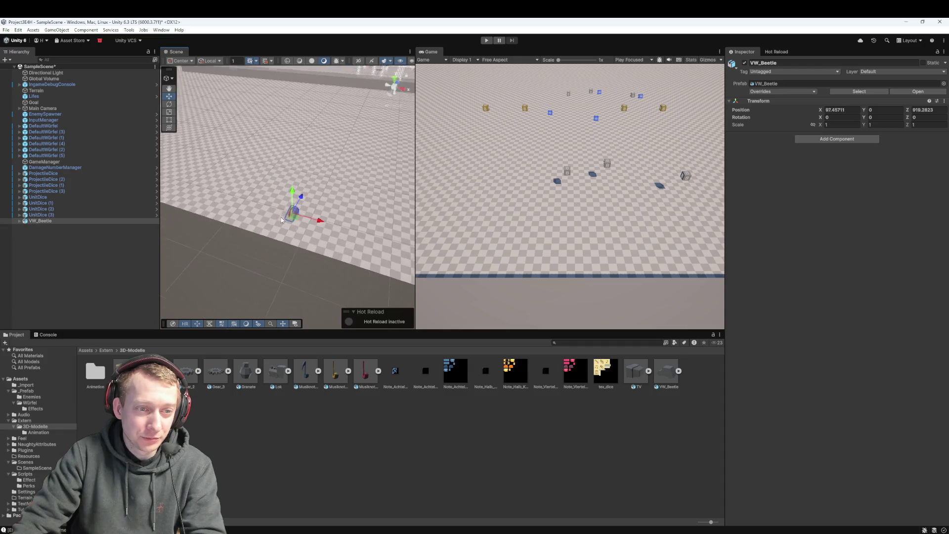
scroll(284, 220, up, 5)
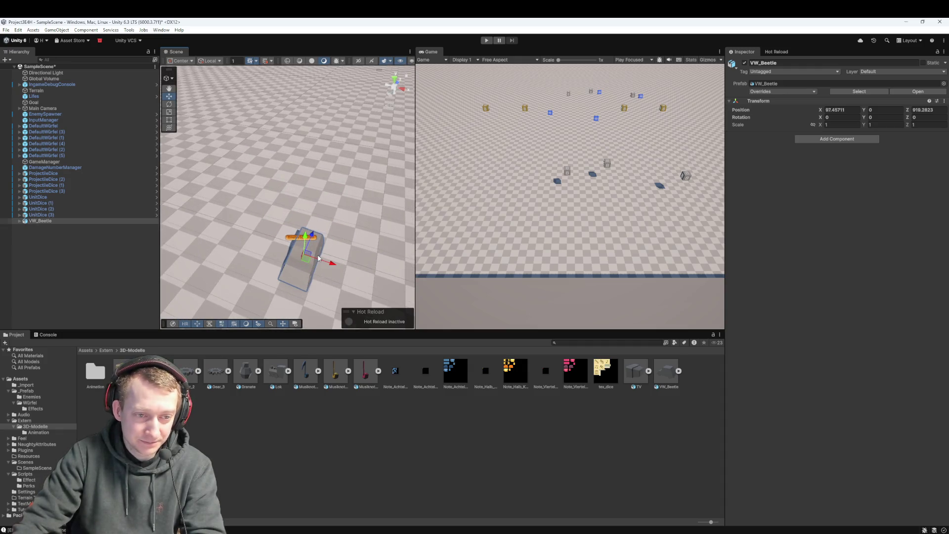
key(Delete)
Frame the EnemySpawner in the scene view to inspect it
click(305, 238)
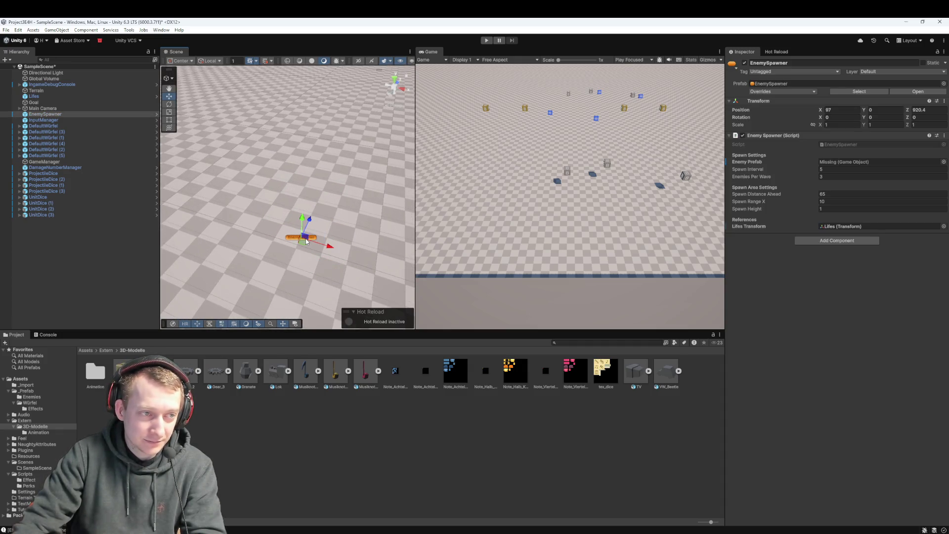
double_click(50, 114)
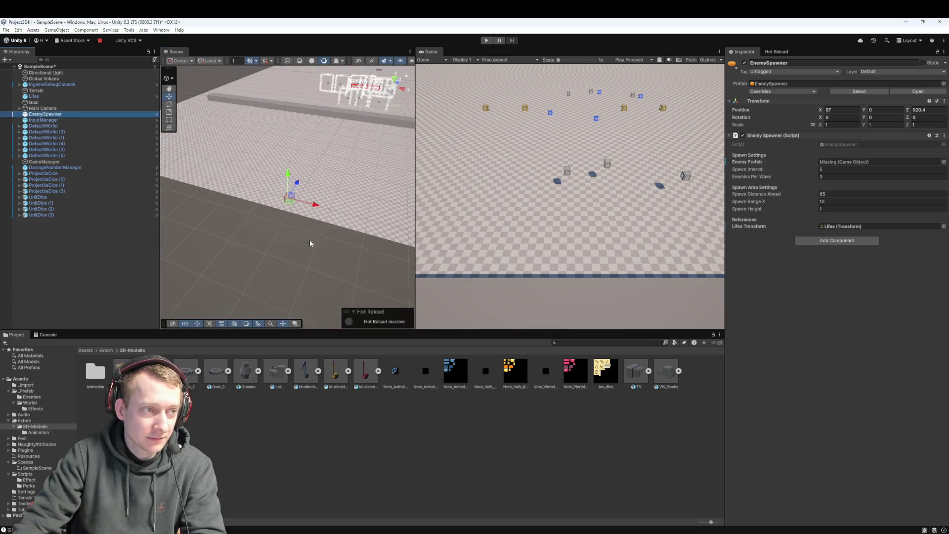
click(300, 239)
scroll(212, 295, down, 5)
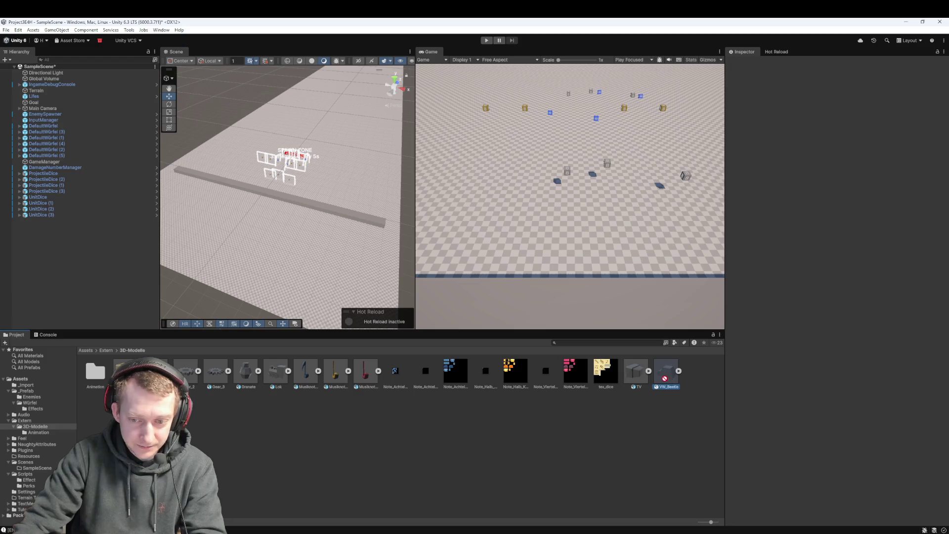
Create an empty 'VW Beetle' object, nest the VW_Beetle model inside, and add an Animator to it
right_click(39, 239)
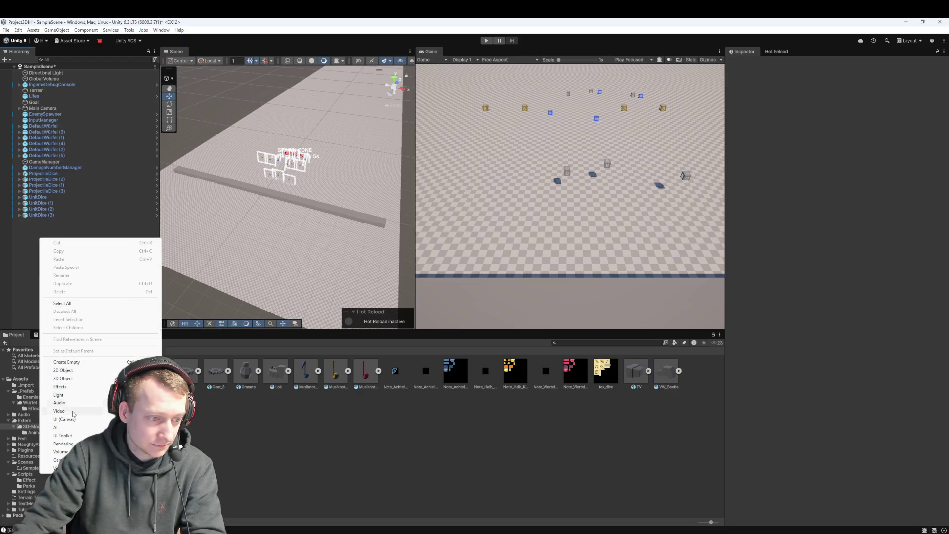
click(69, 362)
text(VW Beetle)
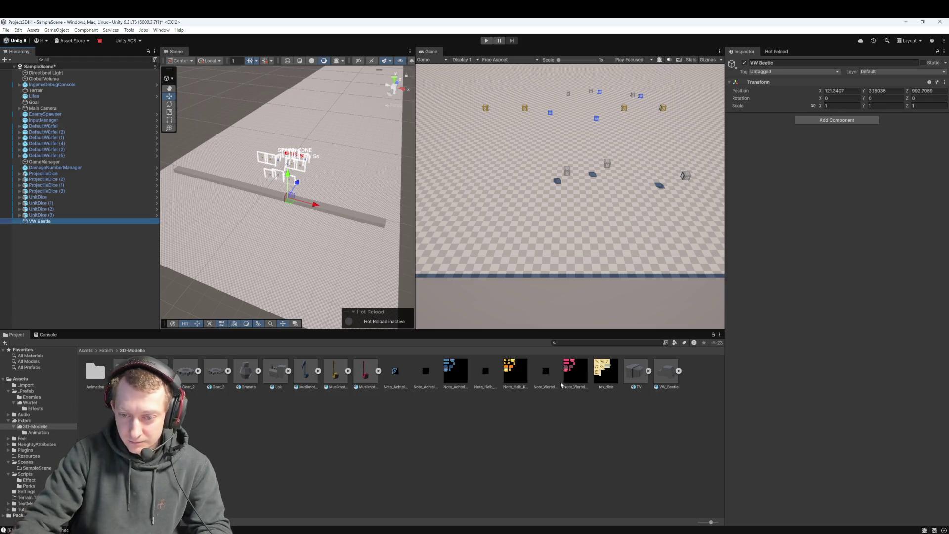
drag(1, 288, 42, 221)
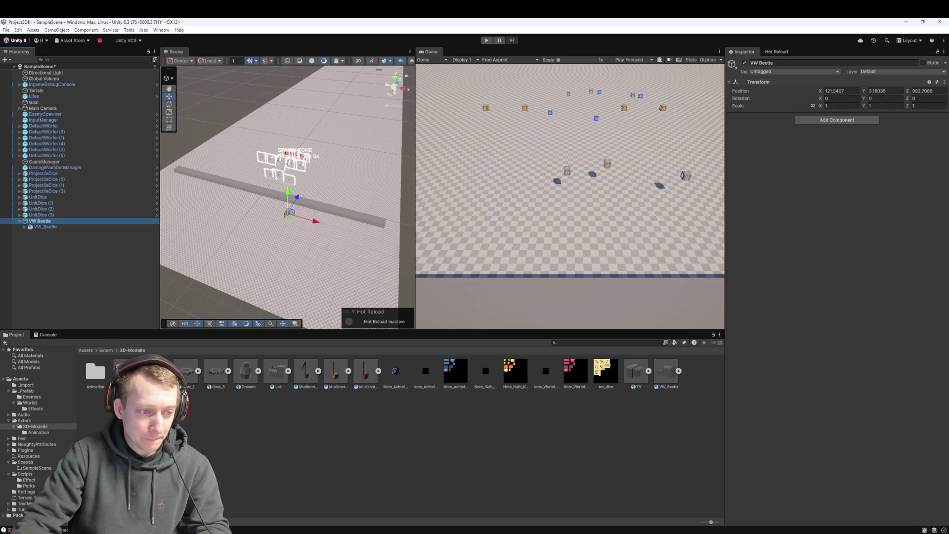
click(46, 227)
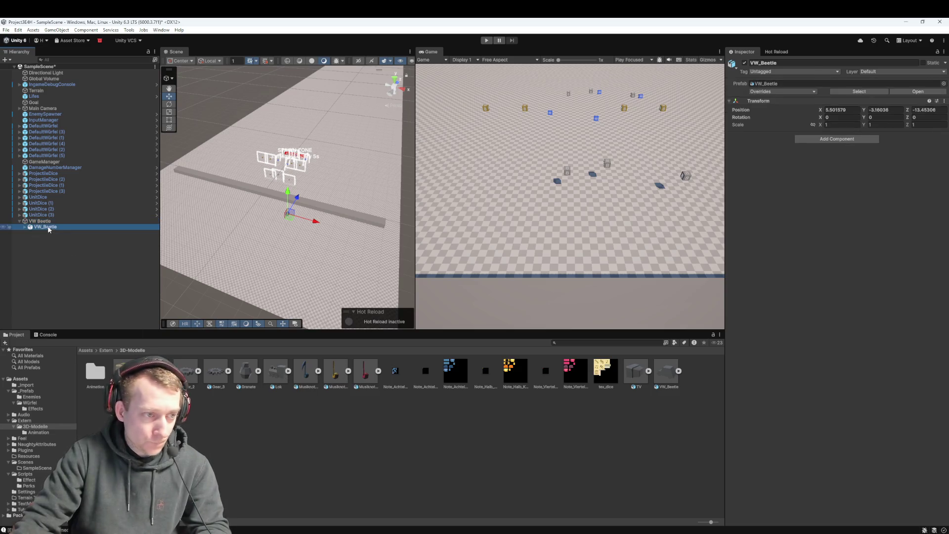
click(827, 143)
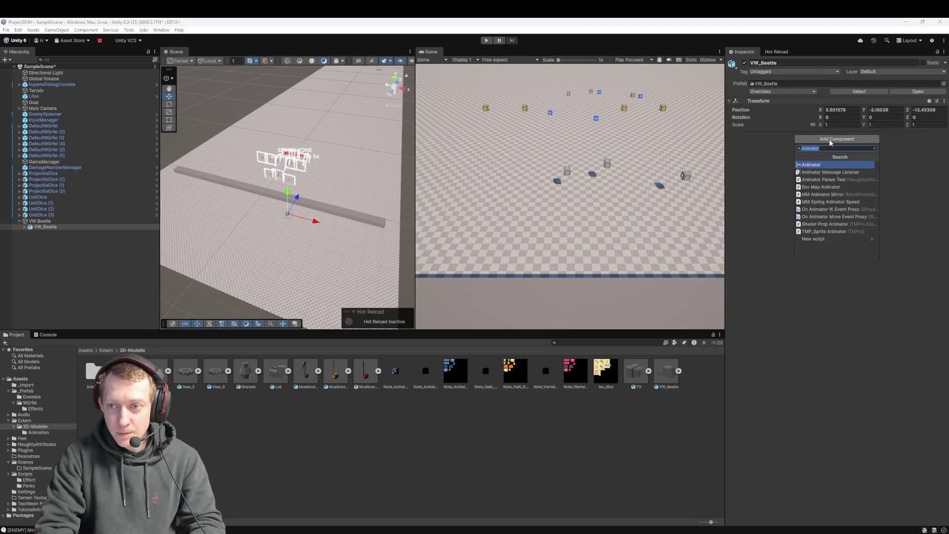
click(831, 143)
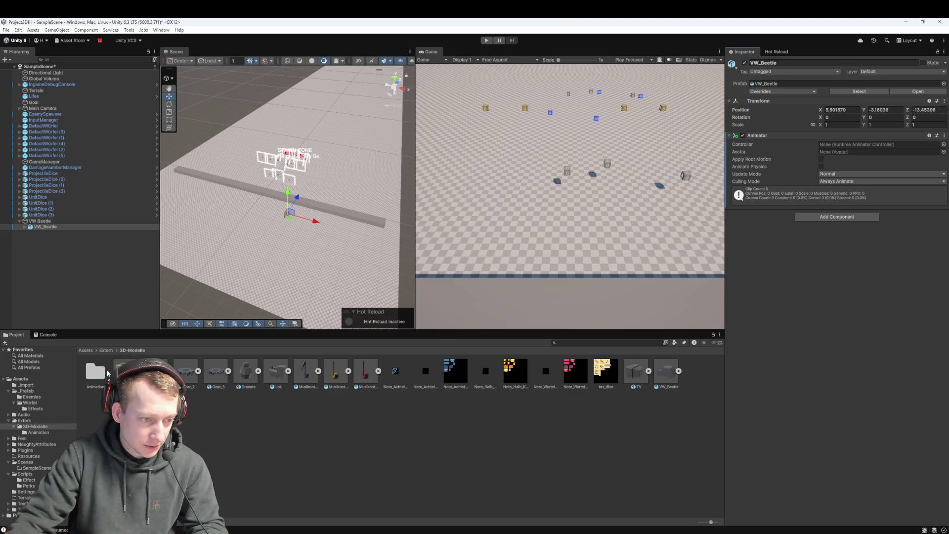
Open the Animation folder and inspect the VW_Beetle child and its VW Beetle parent
click(105, 374)
double_click(105, 374)
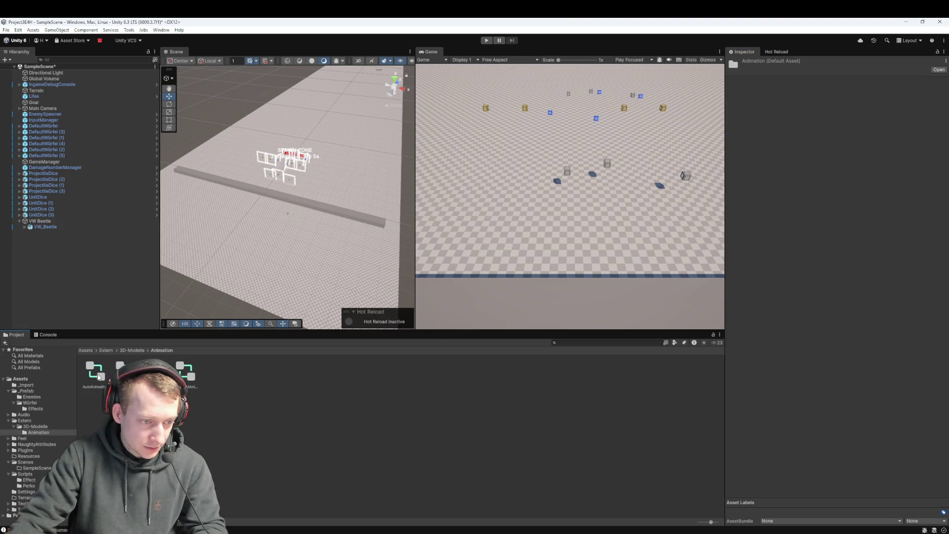
mouse_move(289, 344)
mouse_down()
mouse_move(94, 375)
mouse_move(727, 223)
mouse_up()
click(45, 226)
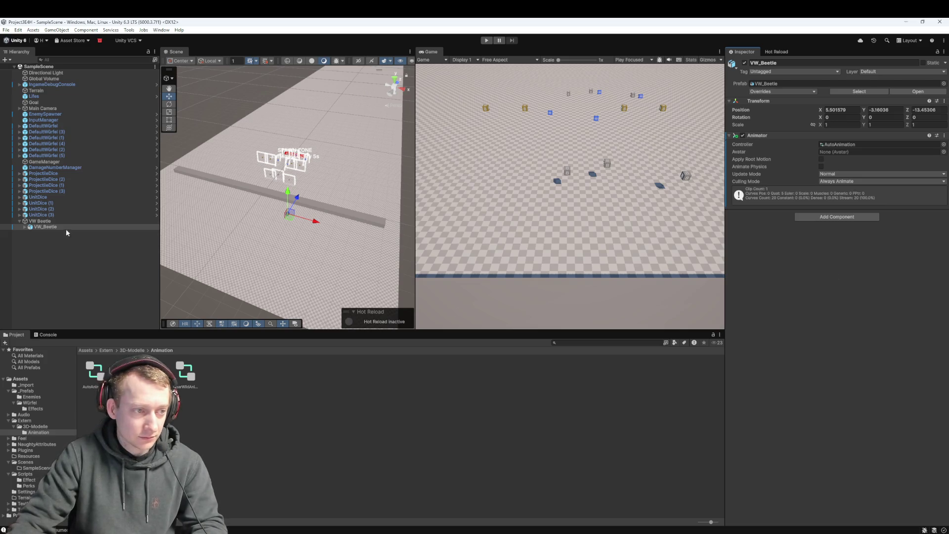
click(53, 221)
Return to the Assets root and open the _Prefab folder
click(86, 350)
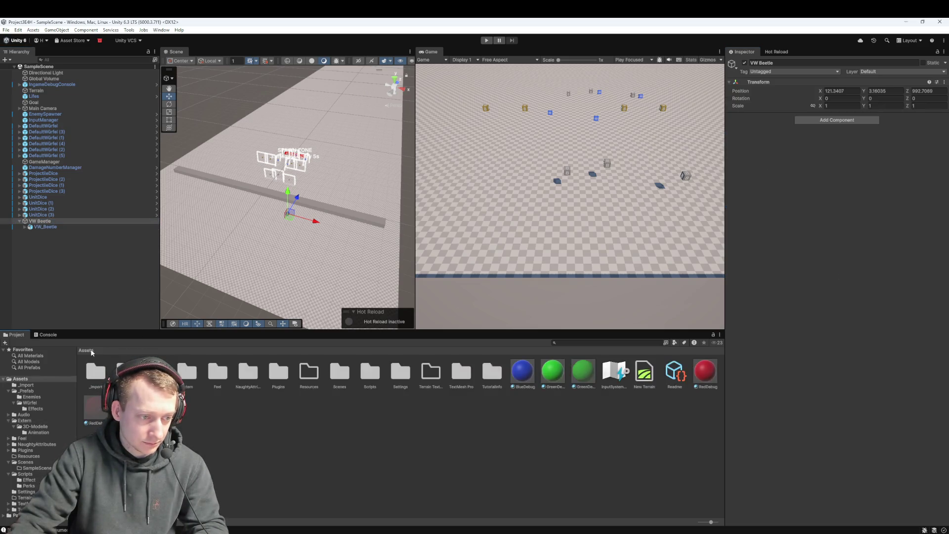
double_click(126, 371)
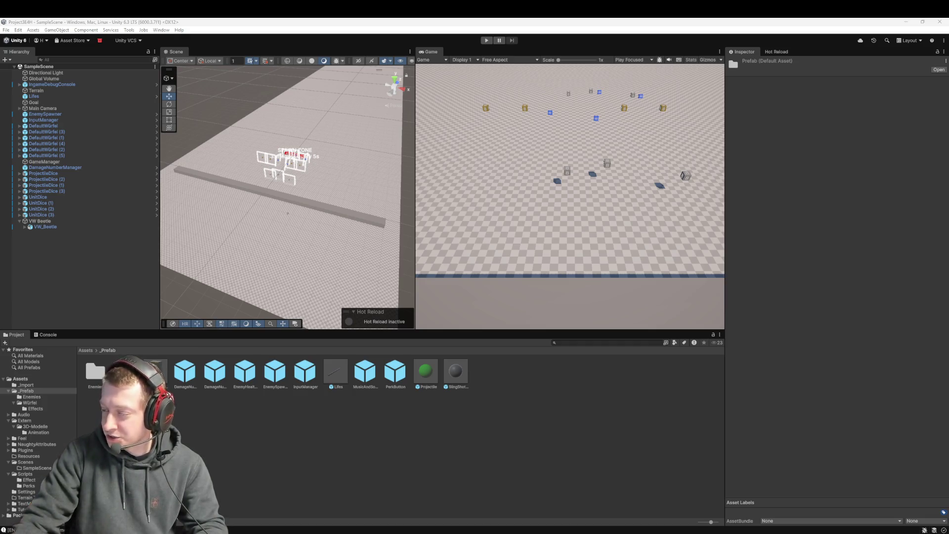
click(353, 447)
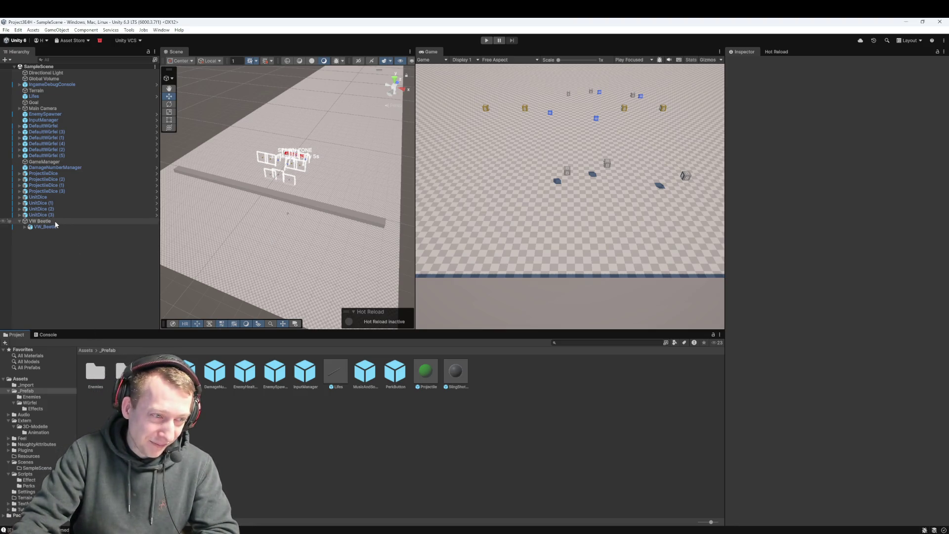
Frame the VW Beetle and trial-rotate the parent object, then undo that rotation
click(40, 221)
drag(331, 194, 331, 183)
scroll(286, 228, up, 5)
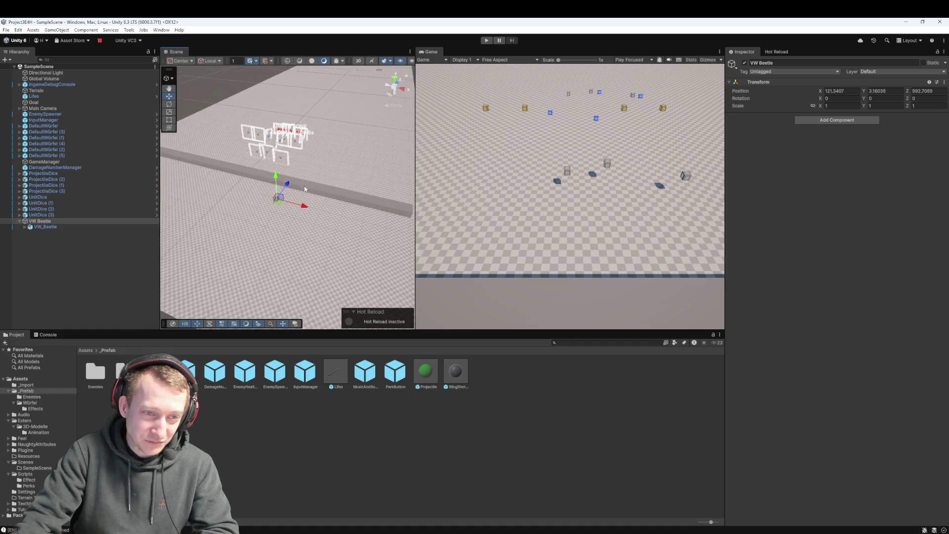
scroll(285, 228, up, 2)
click(344, 178)
key(w)
double_click(39, 221)
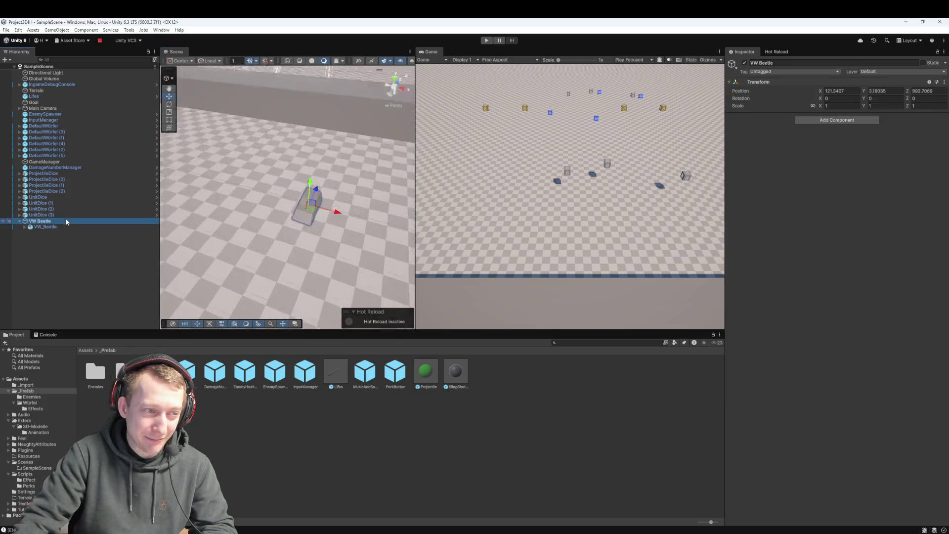
key(e)
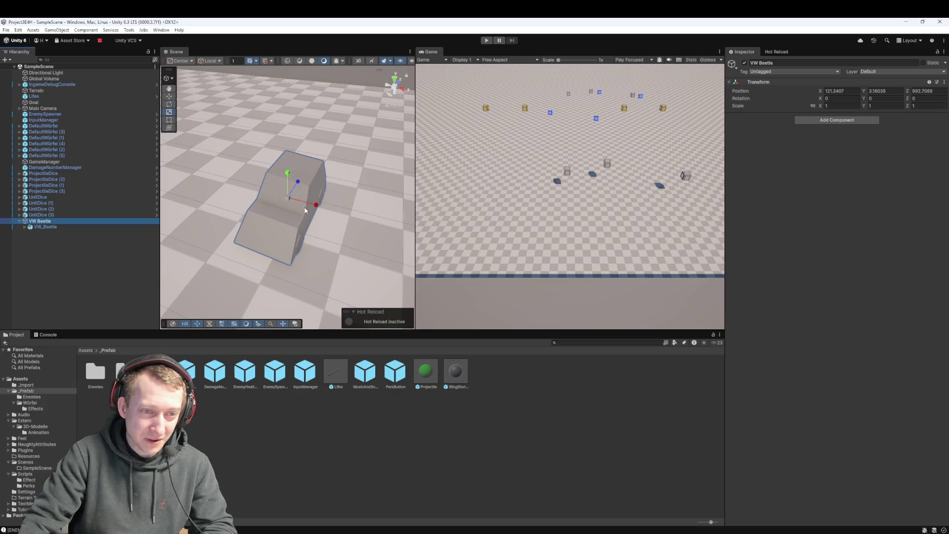
drag(314, 209, 319, 221)
key(ctrl+z)
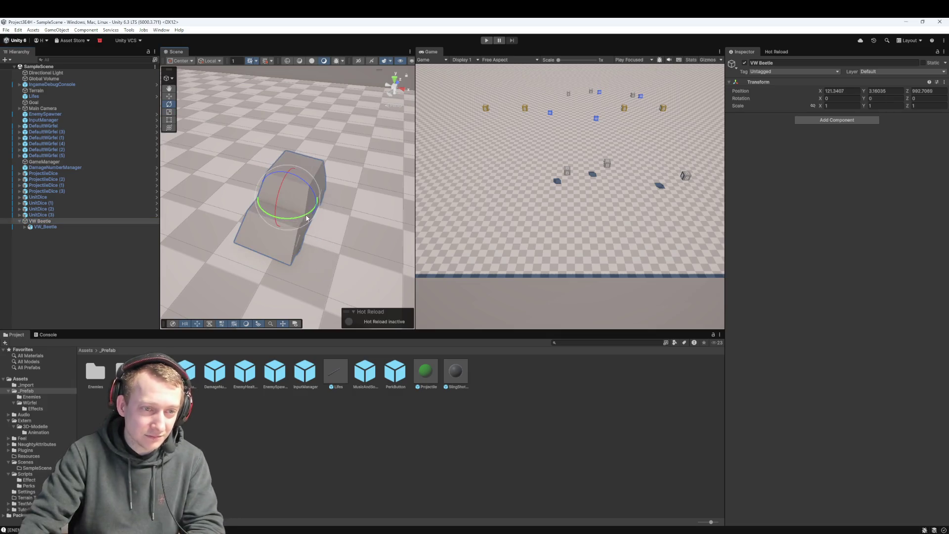
Set the child VW_Beetle's Rotation Y to 180, then reselect the VW Beetle parent
click(102, 227)
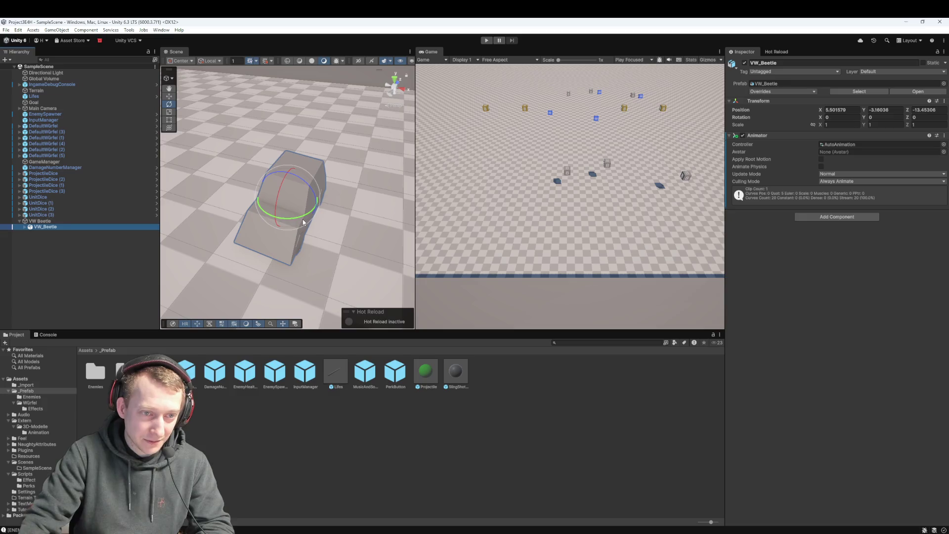
click(883, 117)
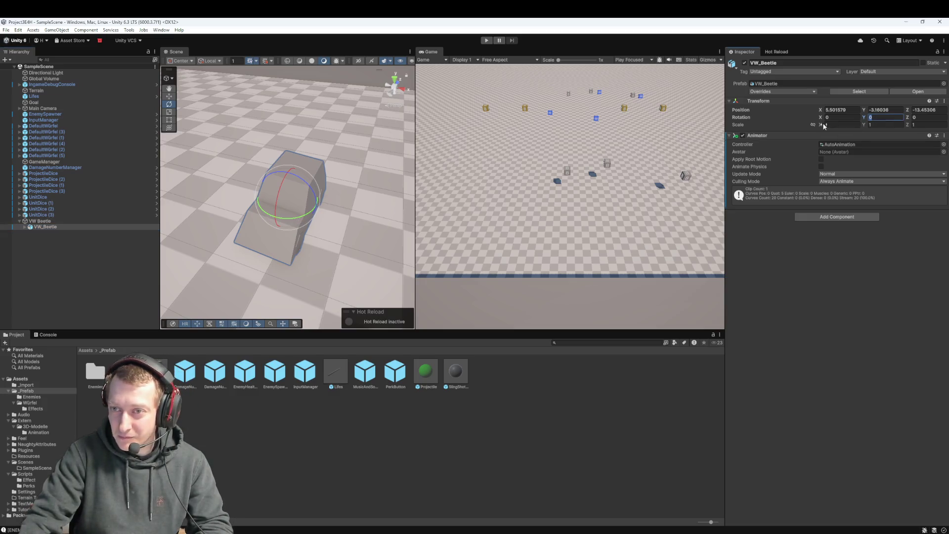
text(180)
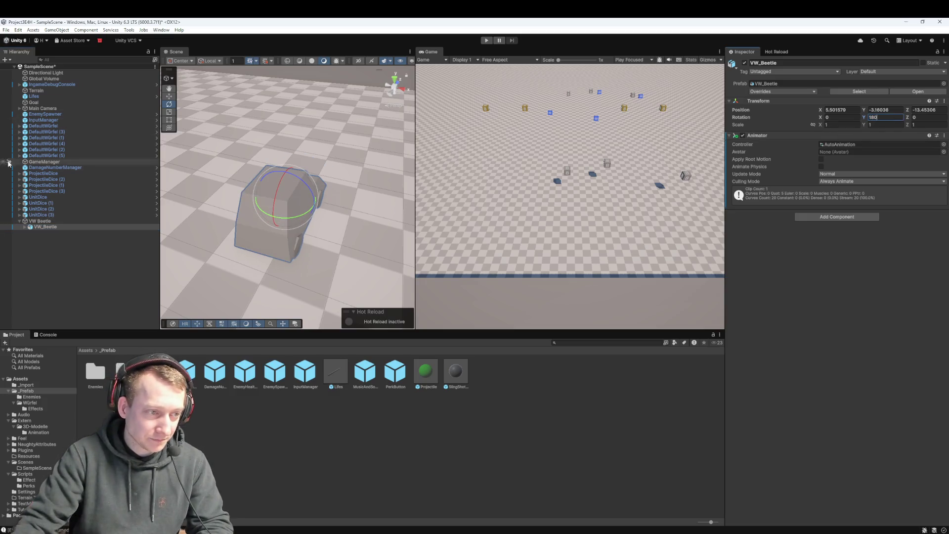
click(59, 222)
key(F2)
text(wer)
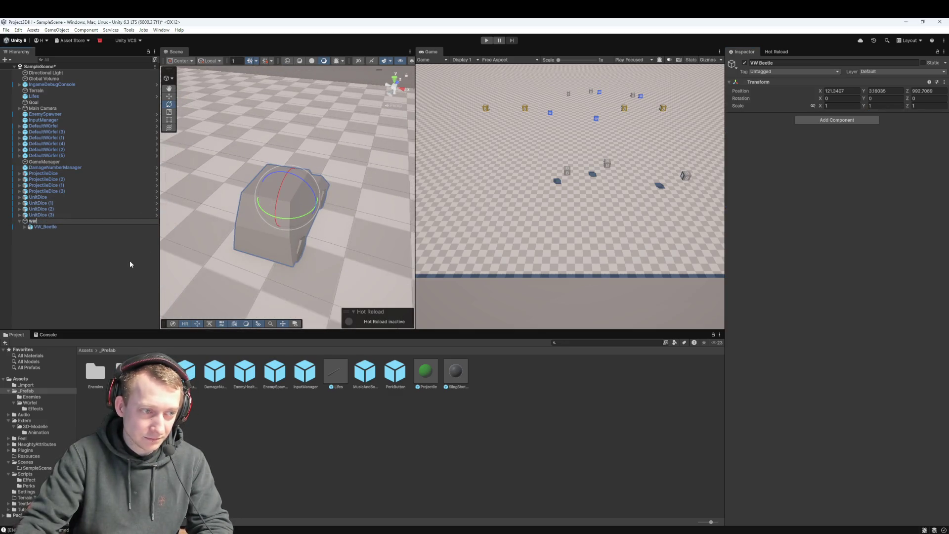
key(Escape)
click(313, 265)
key(w)
click(58, 222)
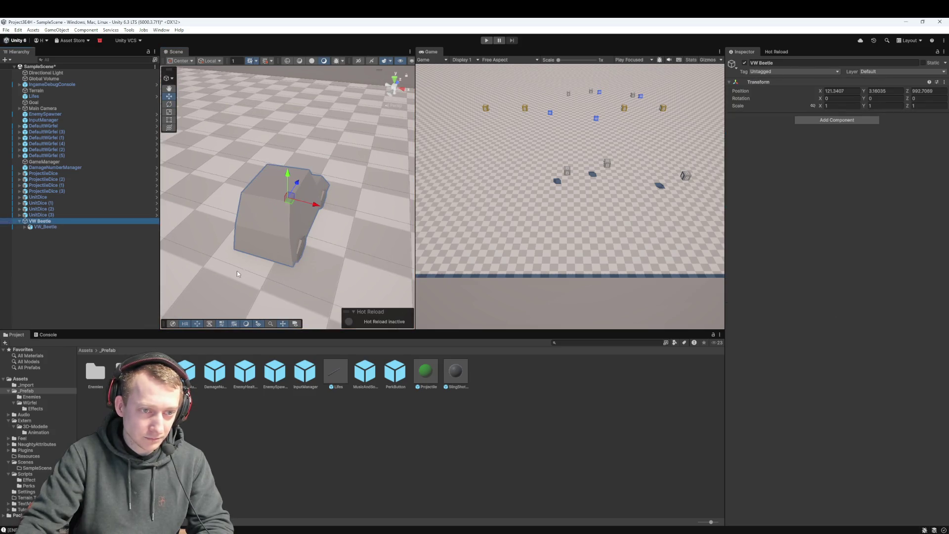
scroll(352, 243, down, 5)
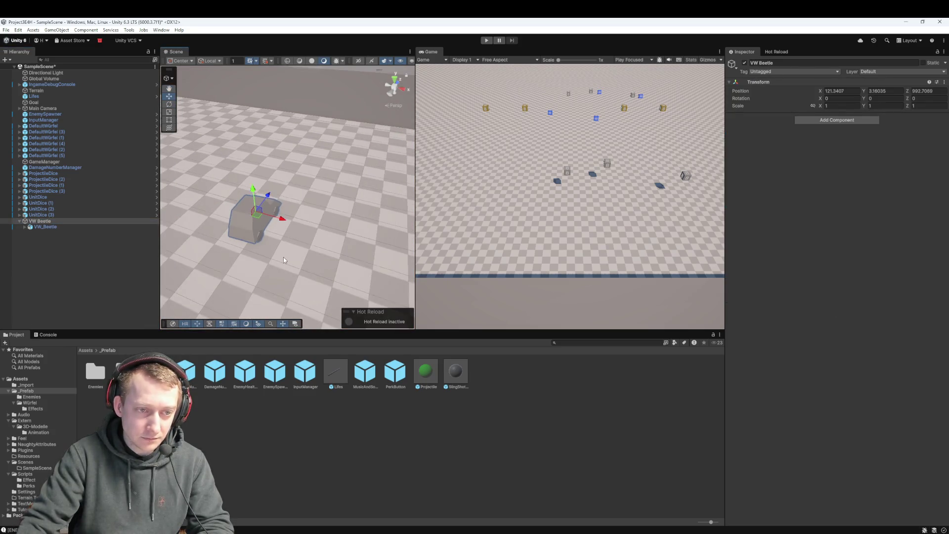
Add a Box Collider to VW Beetle, reverting an accidental Y position change
click(809, 122)
text(box col)
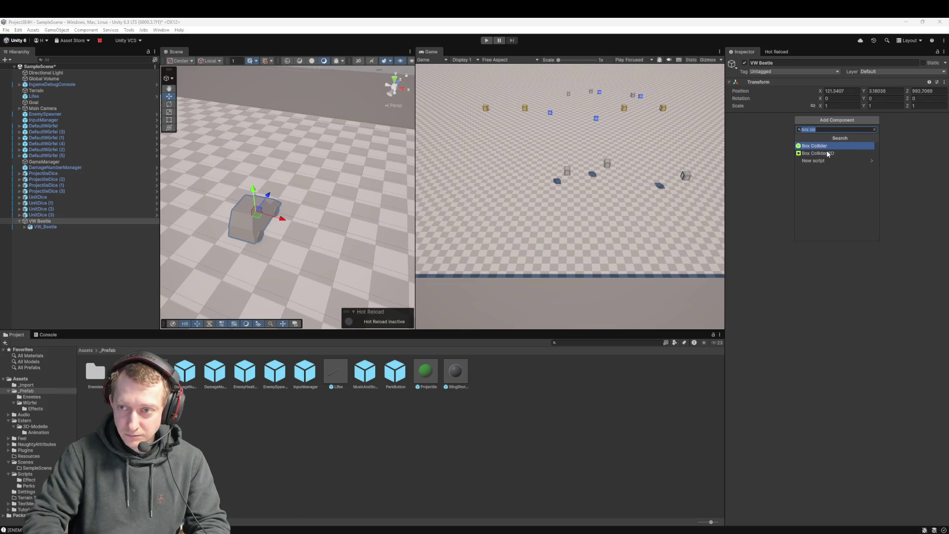
key(Return)
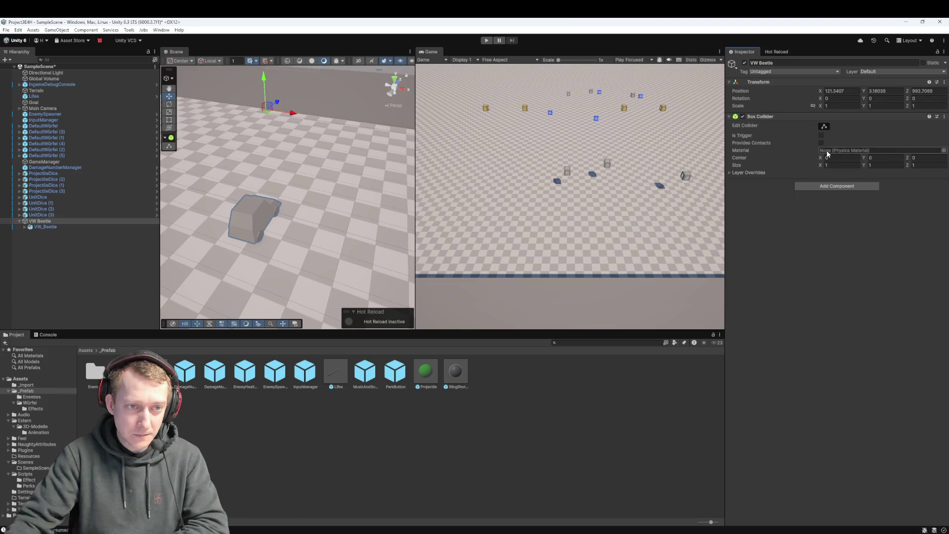
mouse_move(188, 229)
mouse_down()
mouse_move(244, 233)
mouse_move(286, 269)
mouse_move(310, 269)
mouse_move(327, 219)
mouse_move(301, 189)
mouse_up()
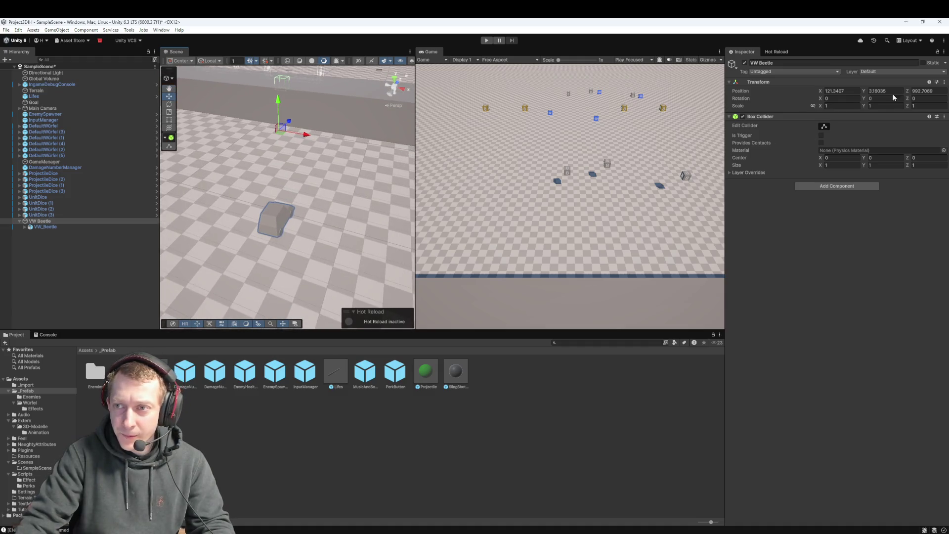
text(0)
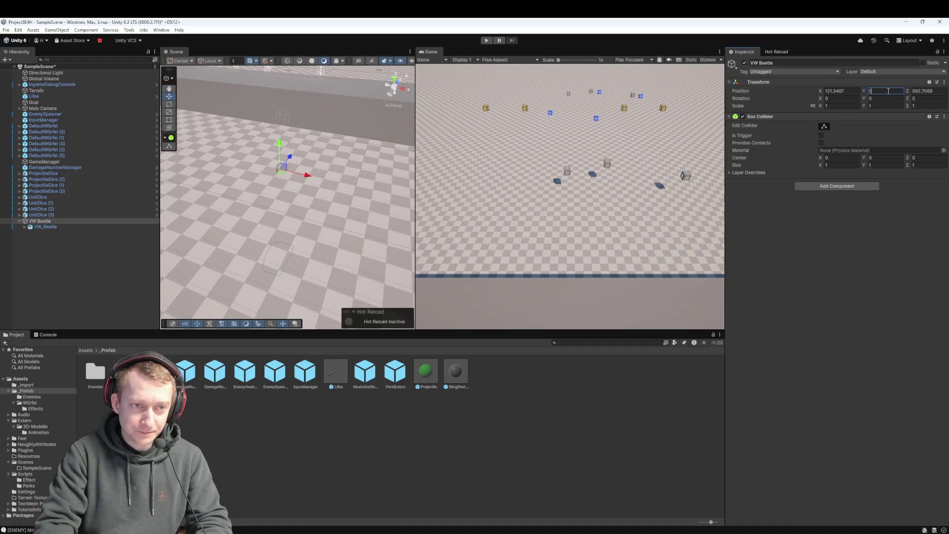
key(ctrl+z)
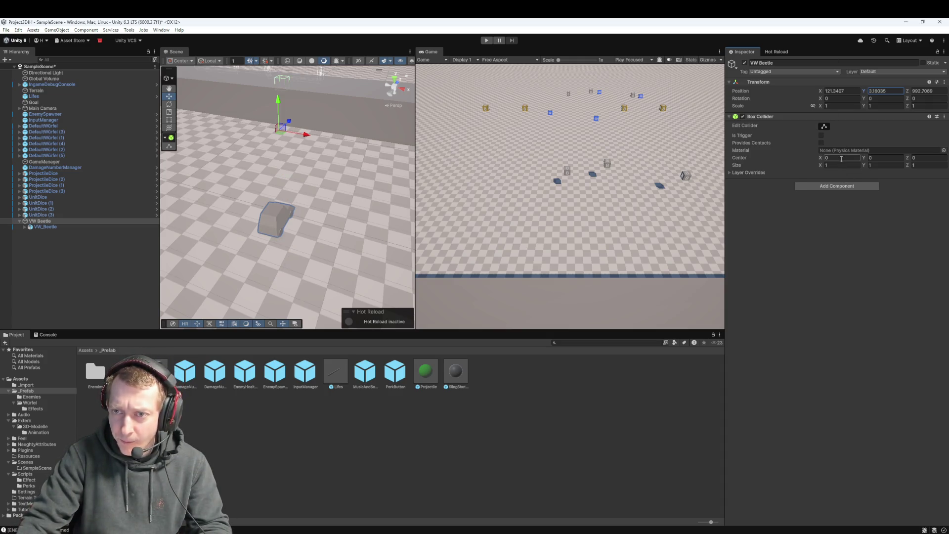
Fit the collider to the car: centre 5.52, -2.81, -13.7 and size 1.27 × 1 × 1.9
mouse_move(824, 161)
mouse_down()
mouse_move(769, 161)
mouse_move(908, 169)
mouse_move(830, 171)
mouse_move(765, 189)
mouse_move(853, 179)
mouse_move(841, 181)
mouse_up()
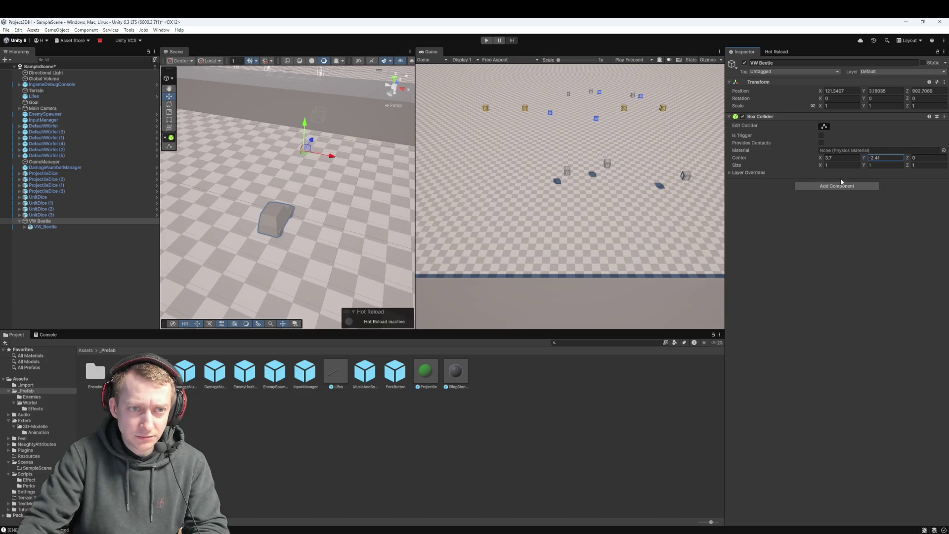
mouse_move(910, 162)
mouse_down()
mouse_move(177, 257)
mouse_move(288, 183)
mouse_up()
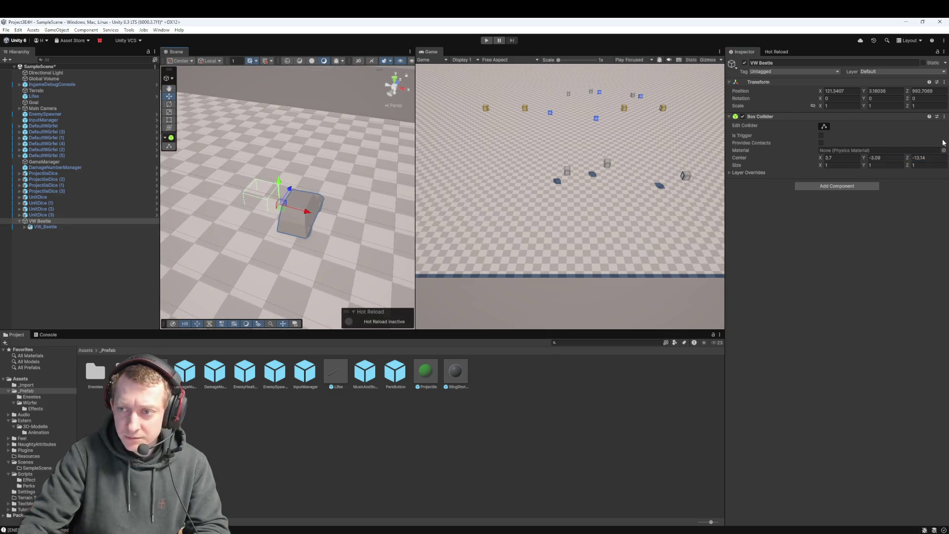
drag(865, 161, 871, 161)
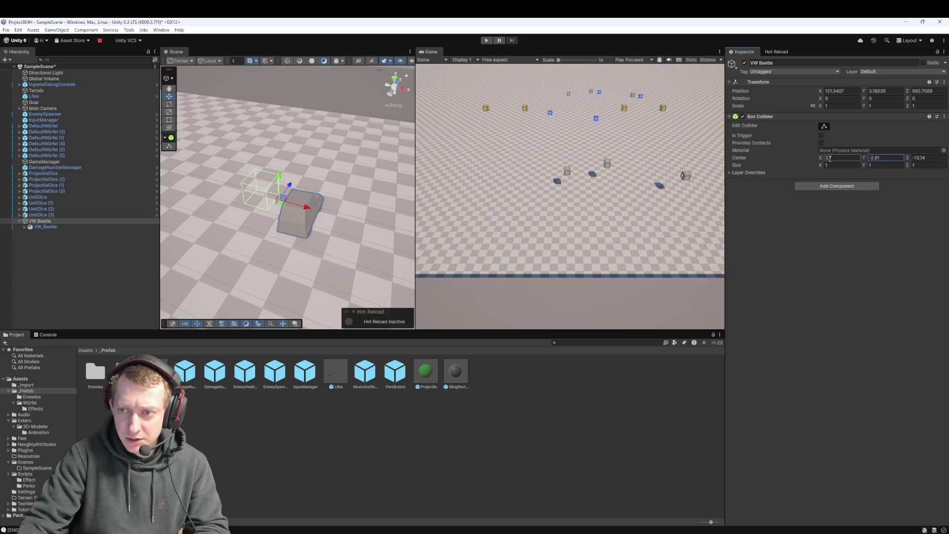
drag(822, 159, 838, 160)
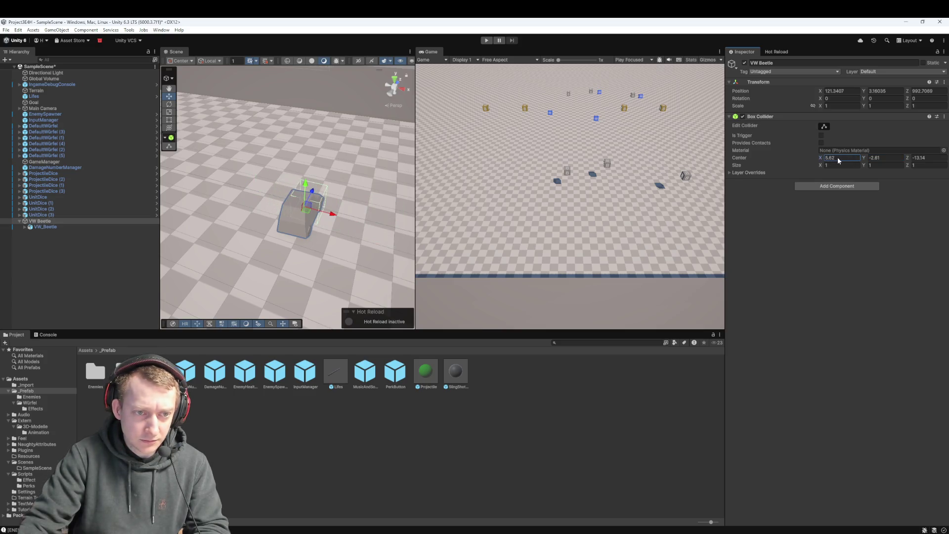
drag(911, 159, 912, 160)
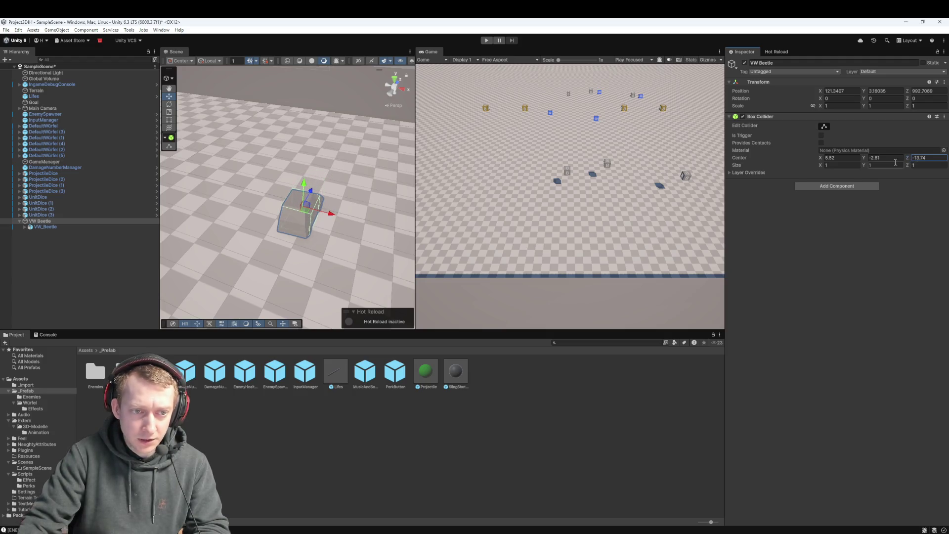
drag(907, 168, 911, 164)
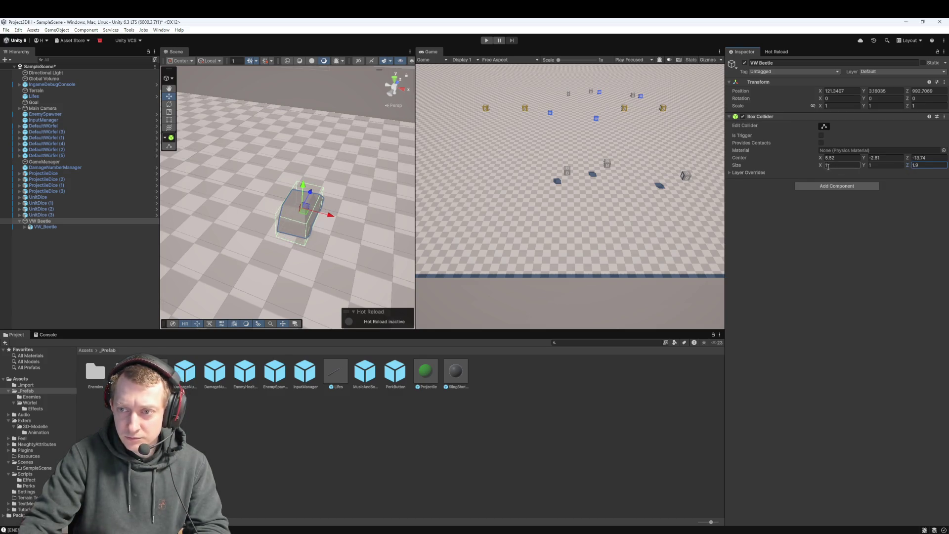
drag(823, 168, 829, 169)
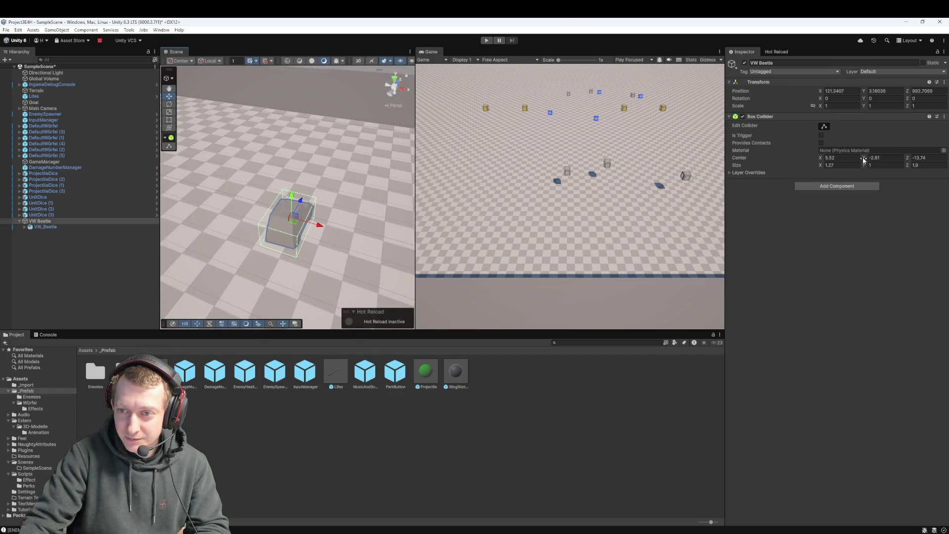
drag(822, 160, 911, 159)
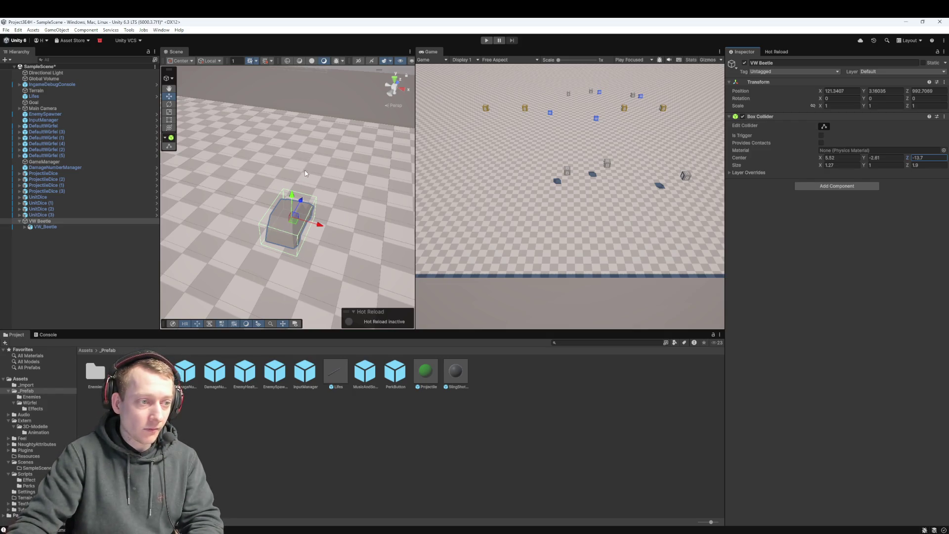
click(64, 250)
click(66, 222)
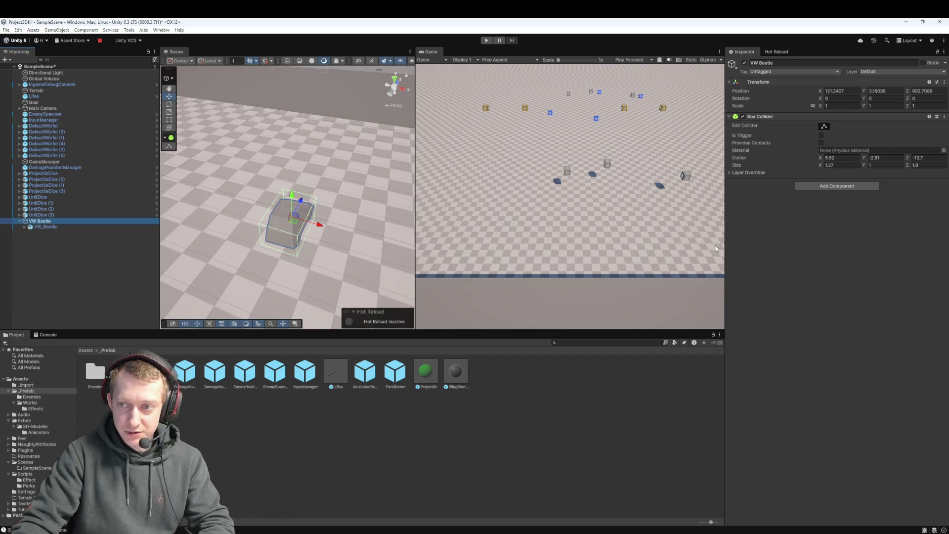
click(834, 236)
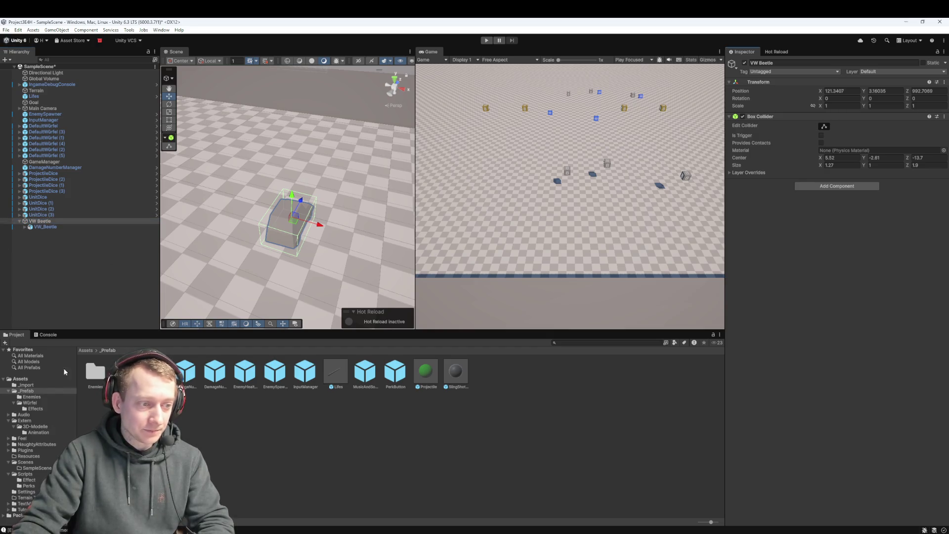
Open the Enemies prefab folder and add a Rigidbody to VW Beetle
double_click(95, 372)
mouse_move(95, 372)
mouse_down()
mouse_move(218, 271)
mouse_move(217, 207)
mouse_up()
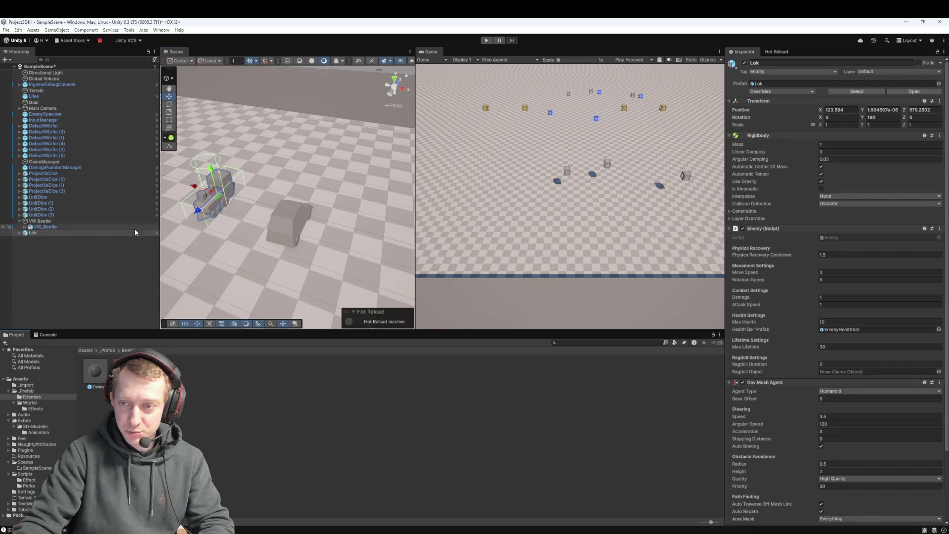
click(43, 221)
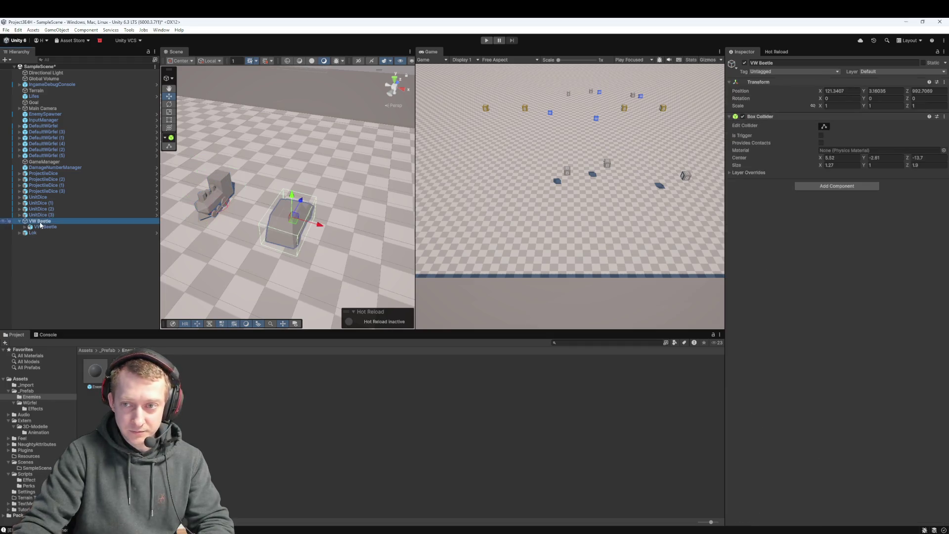
click(844, 186)
text(rigid)
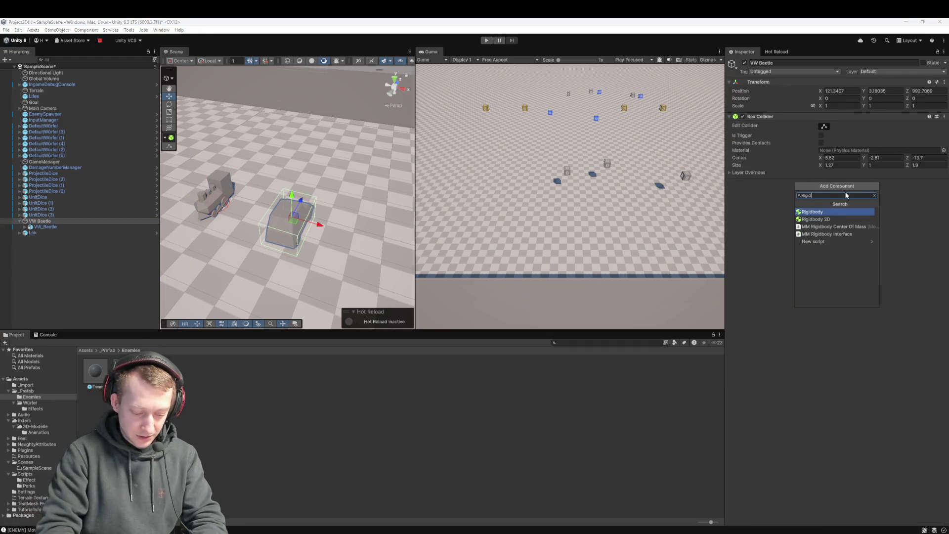
key(Return)
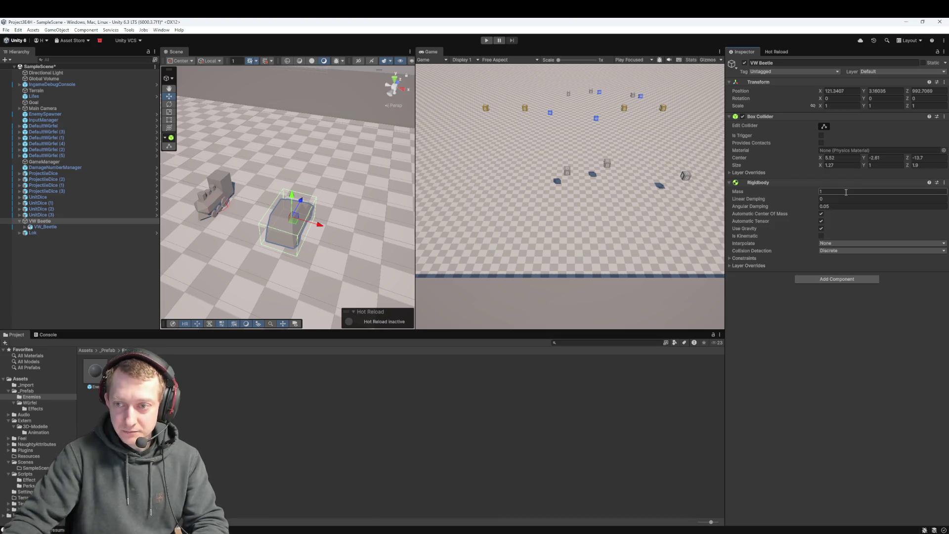
Check Lok's components and add a Nav Mesh Agent to VW Beetle
click(56, 232)
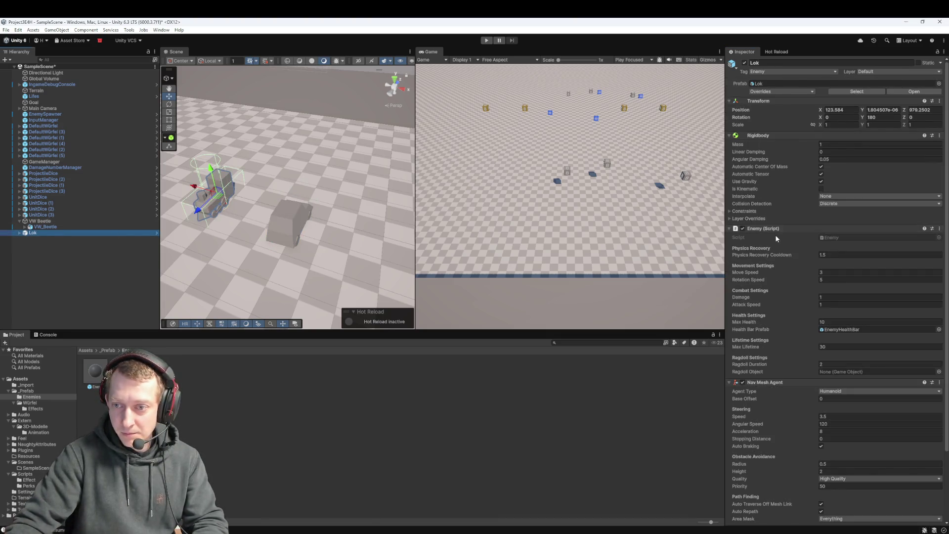
scroll(785, 246, down, 5)
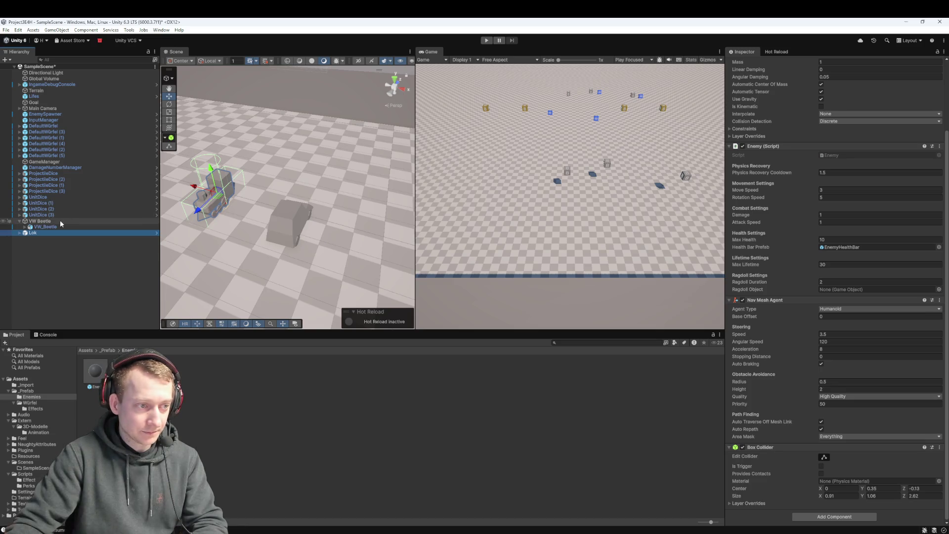
click(60, 220)
click(868, 279)
text(nav)
key(Return)
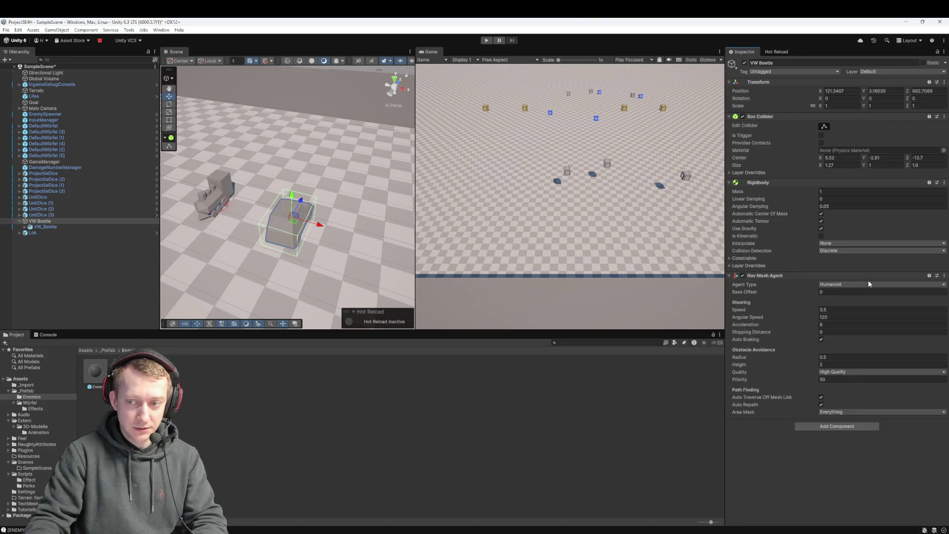
Add the Enemy script to VW Beetle, comparing it against Lok's Enemy settings
click(40, 232)
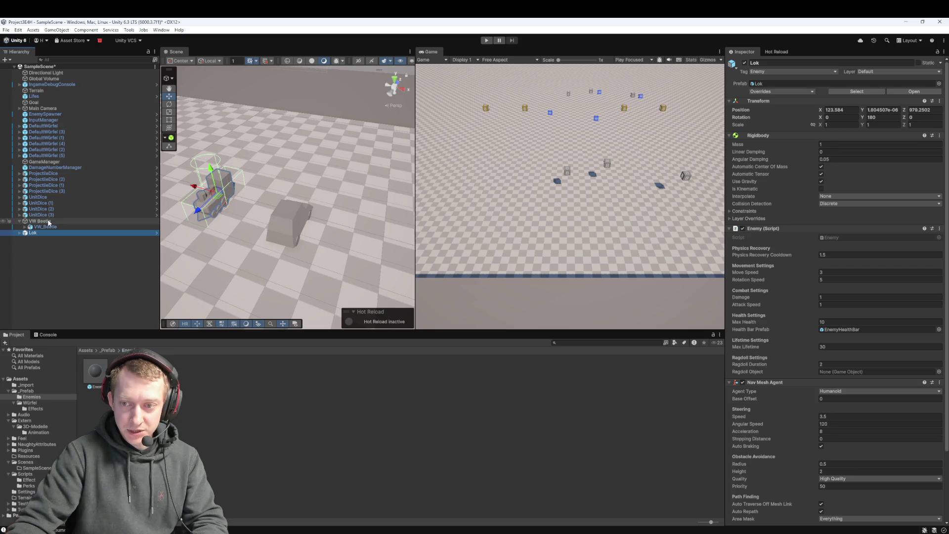
click(48, 221)
click(815, 426)
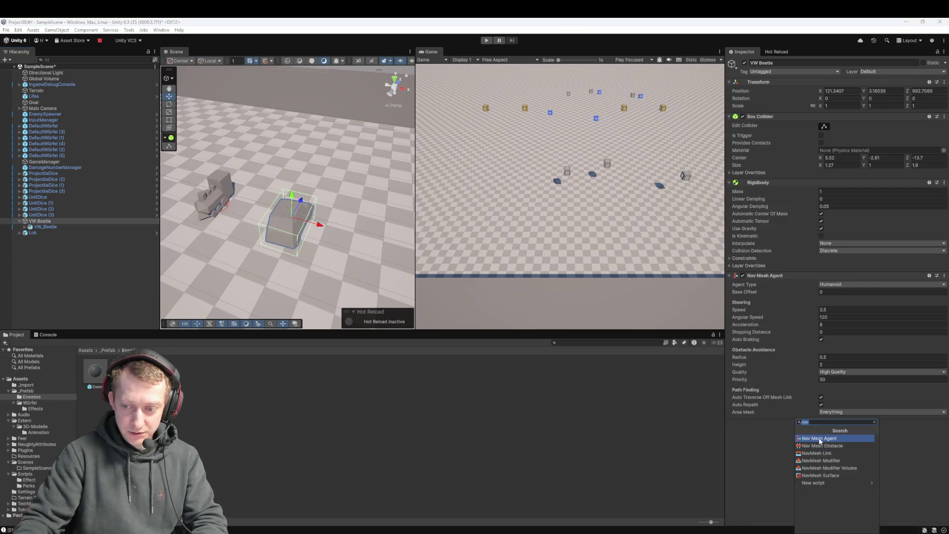
text(EnemyAI)
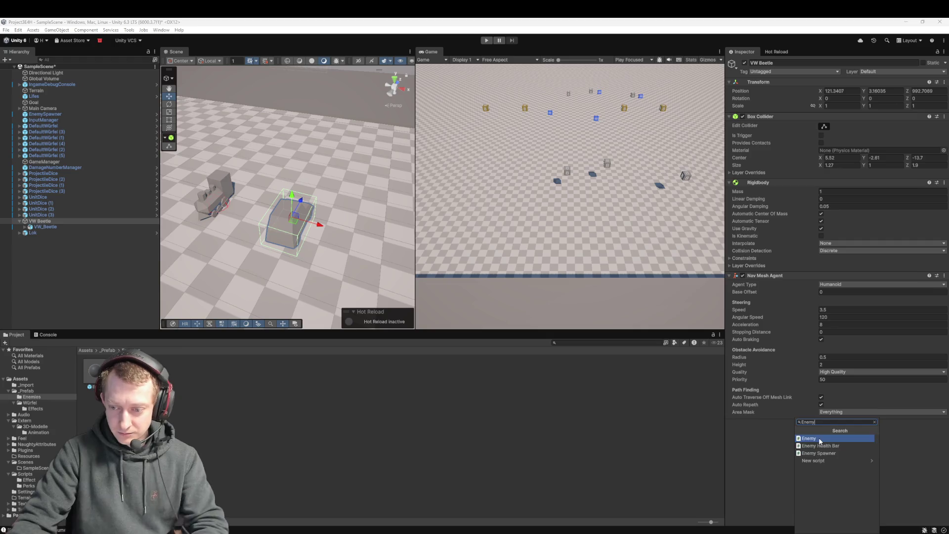
click(818, 438)
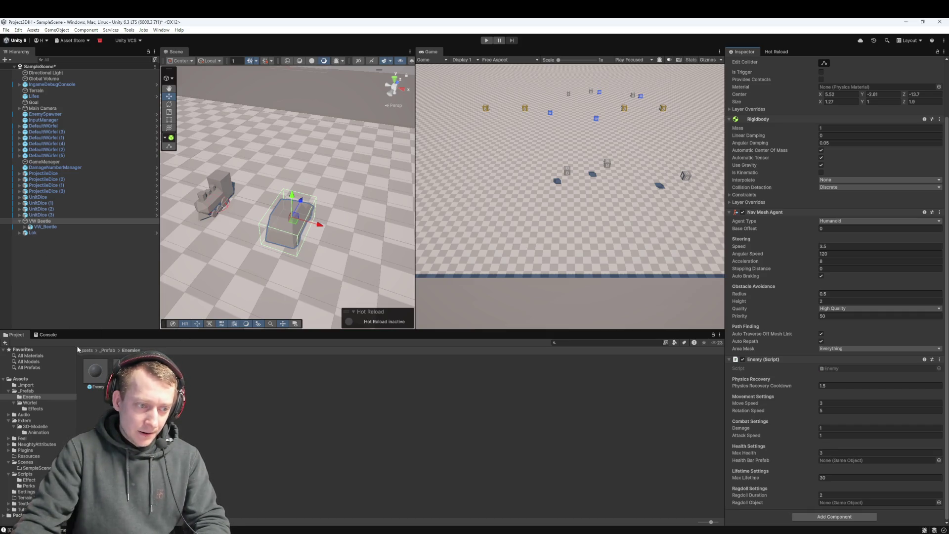
click(33, 234)
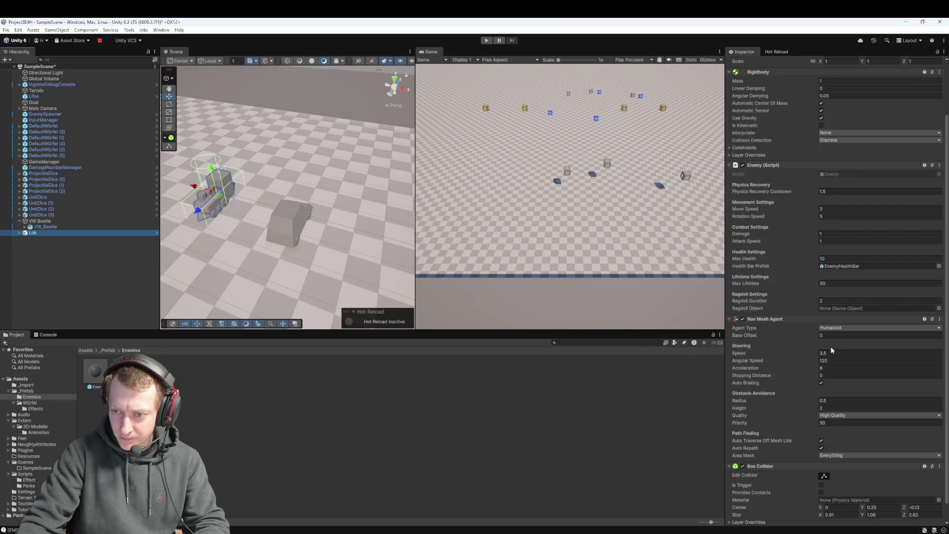
scroll(803, 377, up, 2)
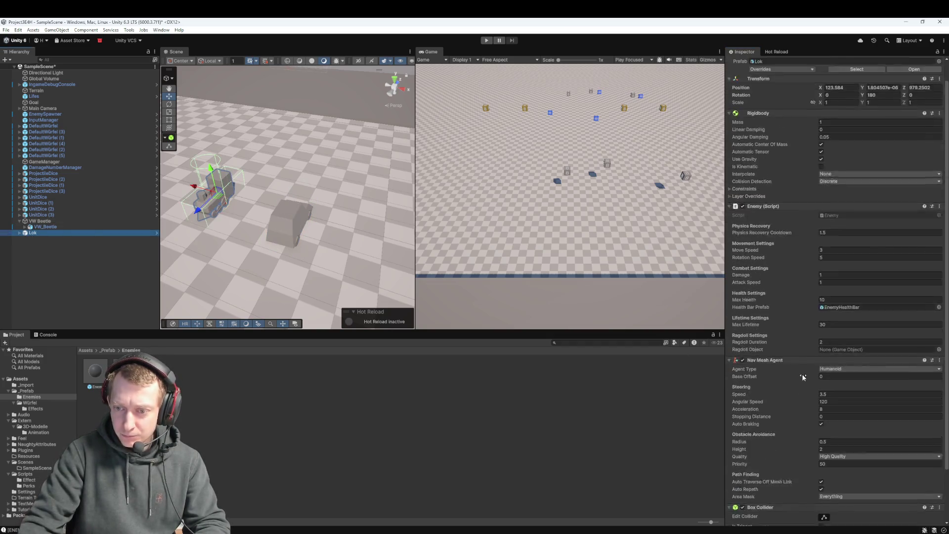
scroll(802, 377, up, 1)
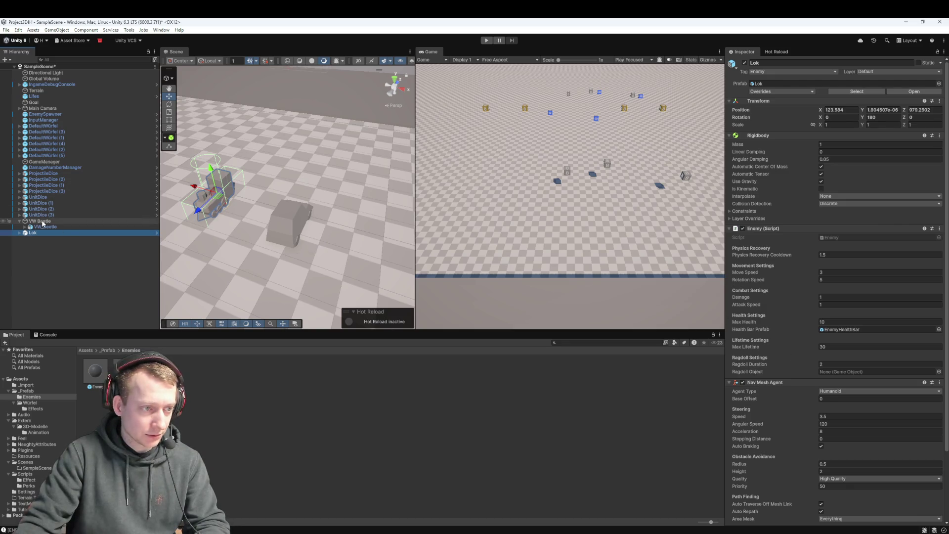
click(42, 221)
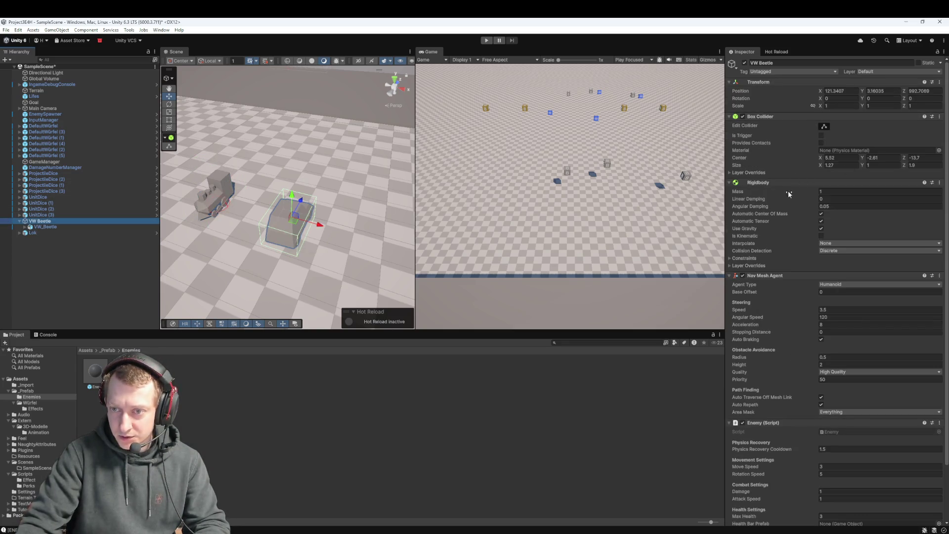
scroll(788, 192, down, 3)
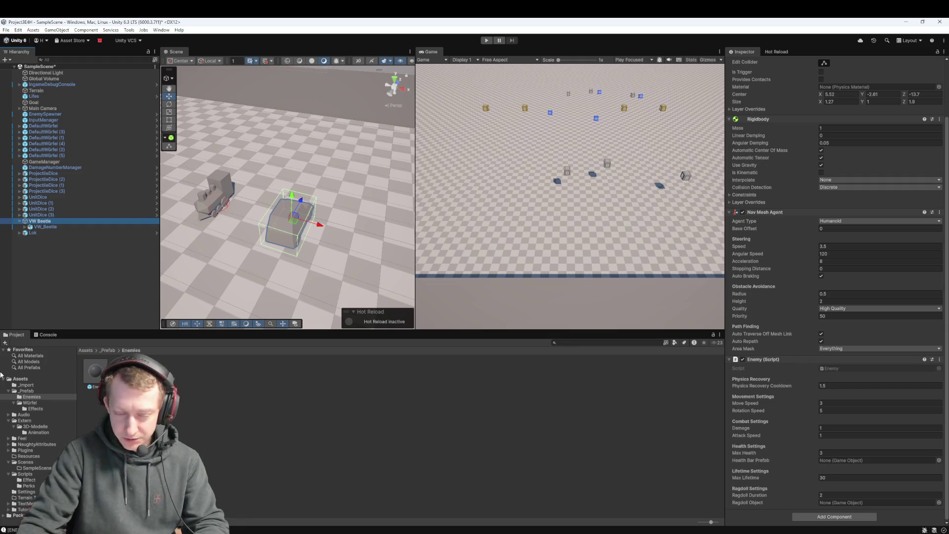
Assign EnemyHealthBar as VW Beetle's Health Bar Prefab and save the scene
click(110, 349)
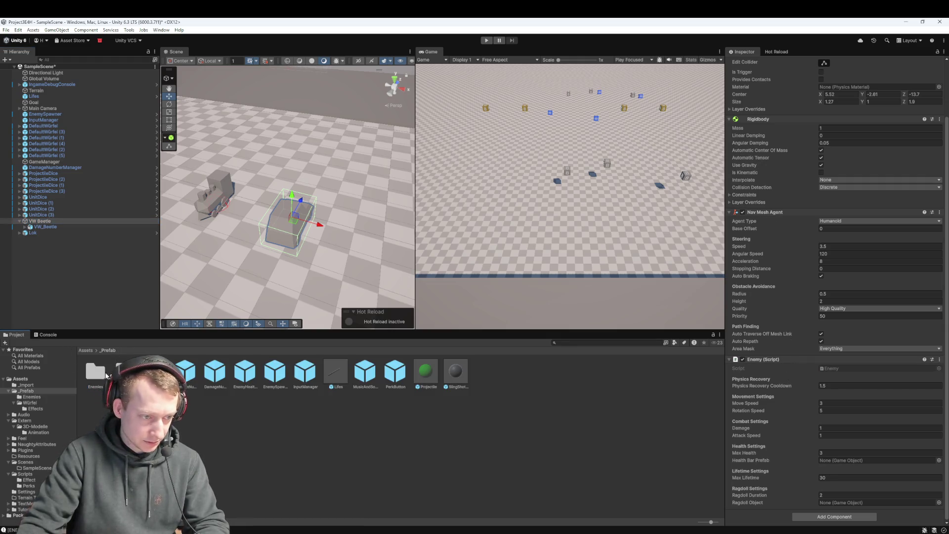
click(186, 374)
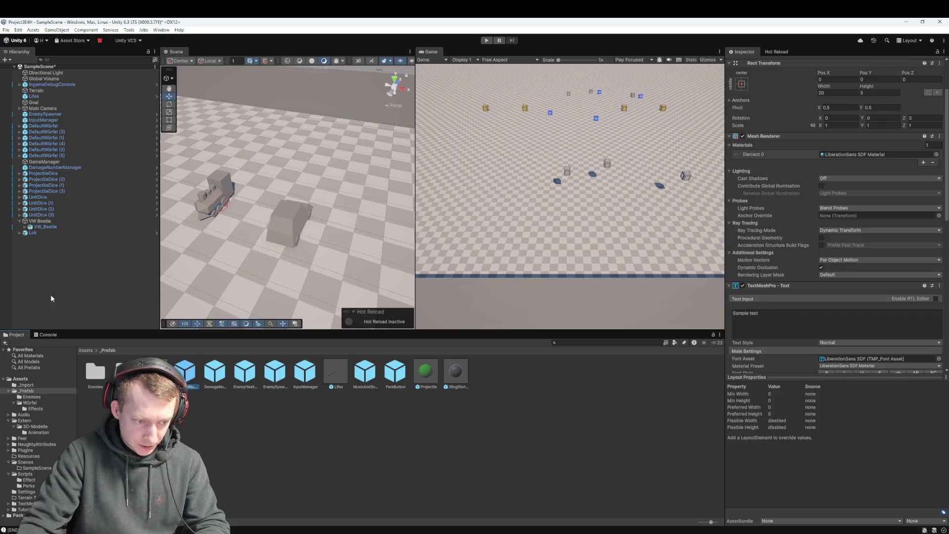
click(44, 223)
mouse_move(399, 374)
mouse_down()
mouse_move(866, 444)
mouse_move(858, 461)
mouse_up()
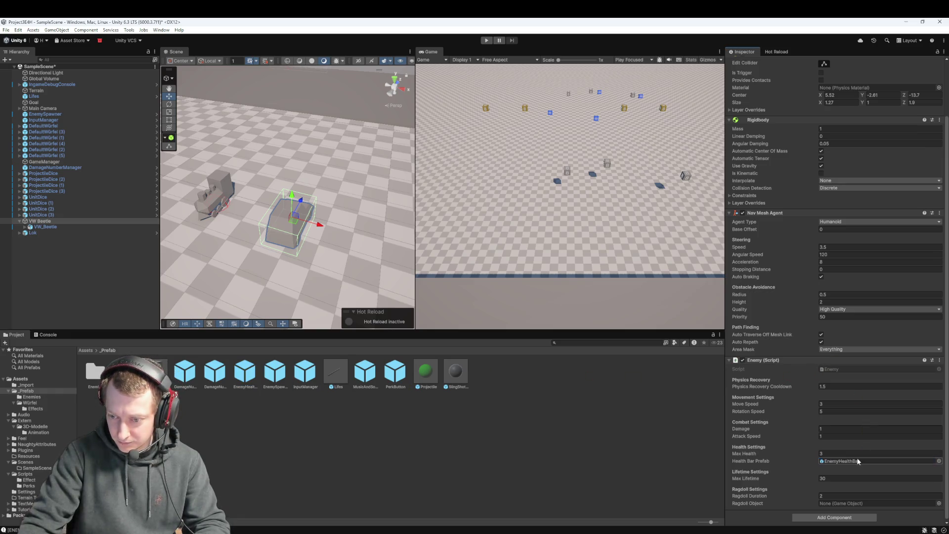
key(ctrl+s)
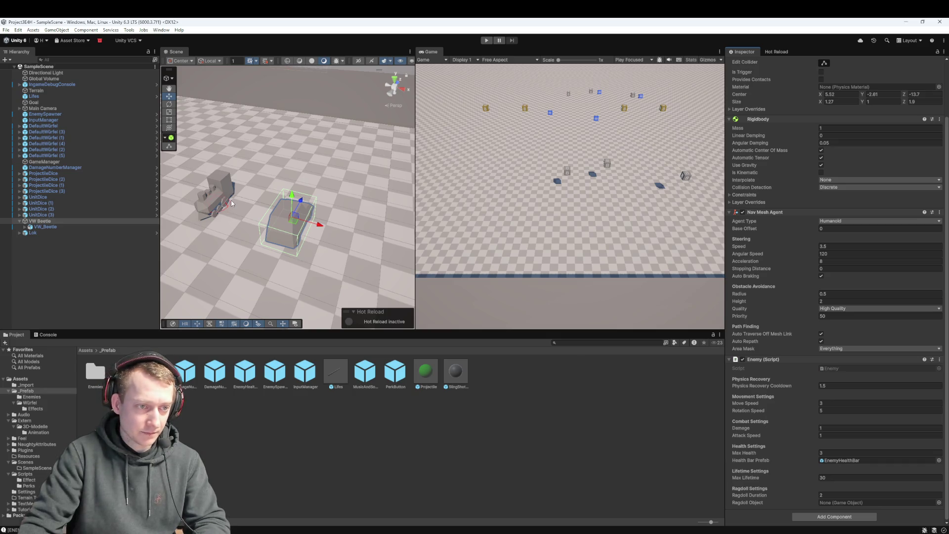
click(129, 224)
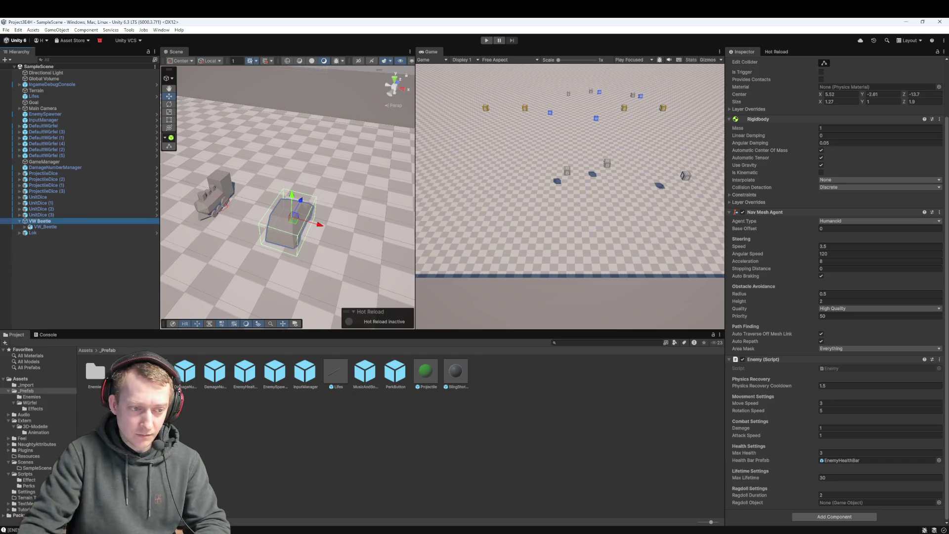
double_click(99, 380)
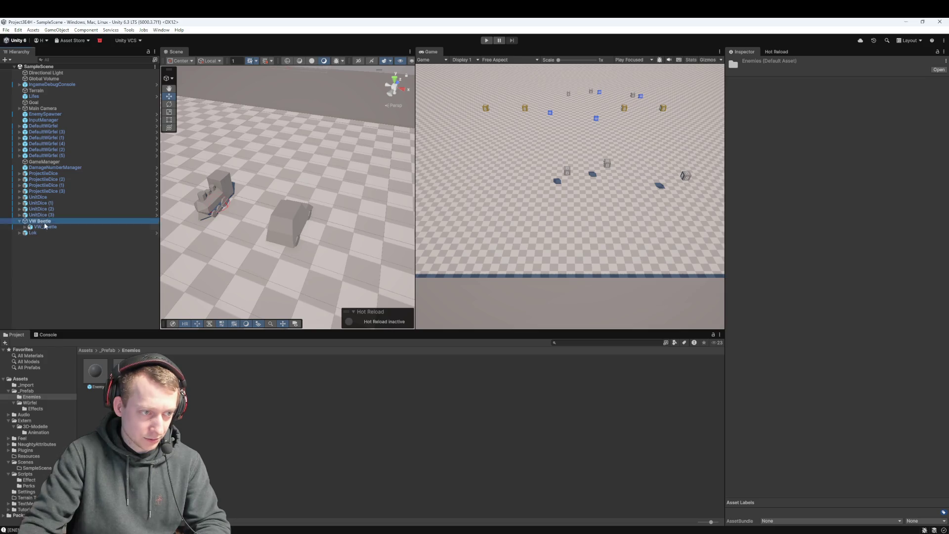
Assign VW Beetle as EnemySpawner's Enemy Prefab, then delete the VW Beetle from the scene
click(95, 372)
click(48, 286)
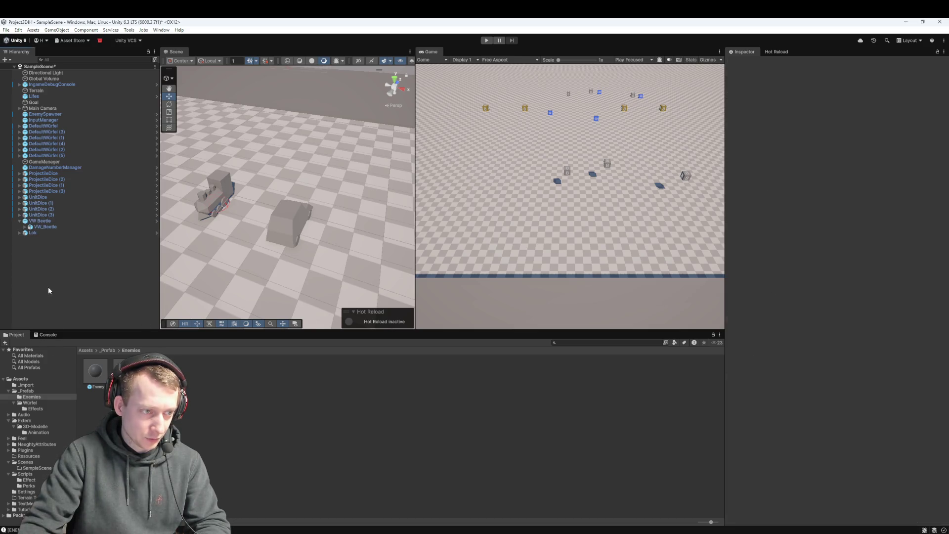
click(40, 233)
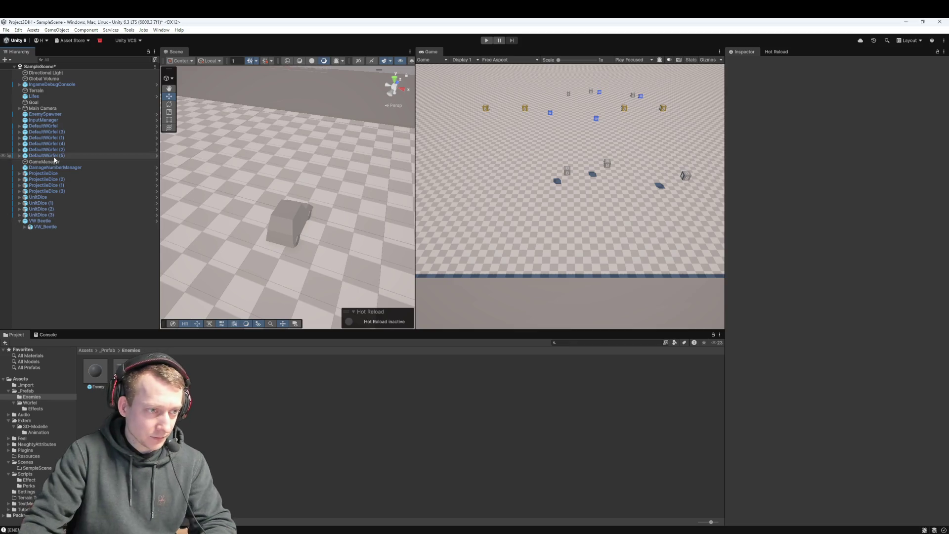
click(49, 114)
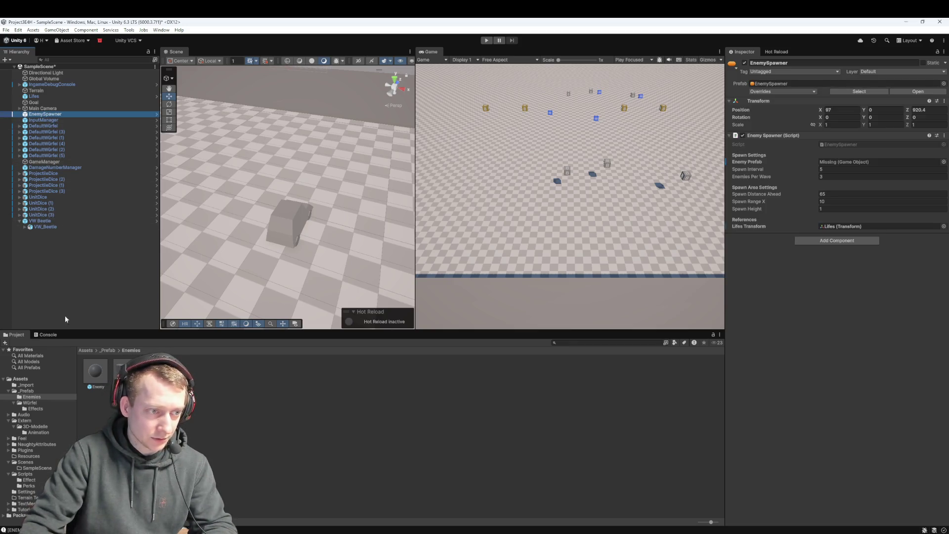
mouse_move(49, 114)
mouse_down()
mouse_move(657, 206)
mouse_move(837, 163)
mouse_move(850, 231)
mouse_up()
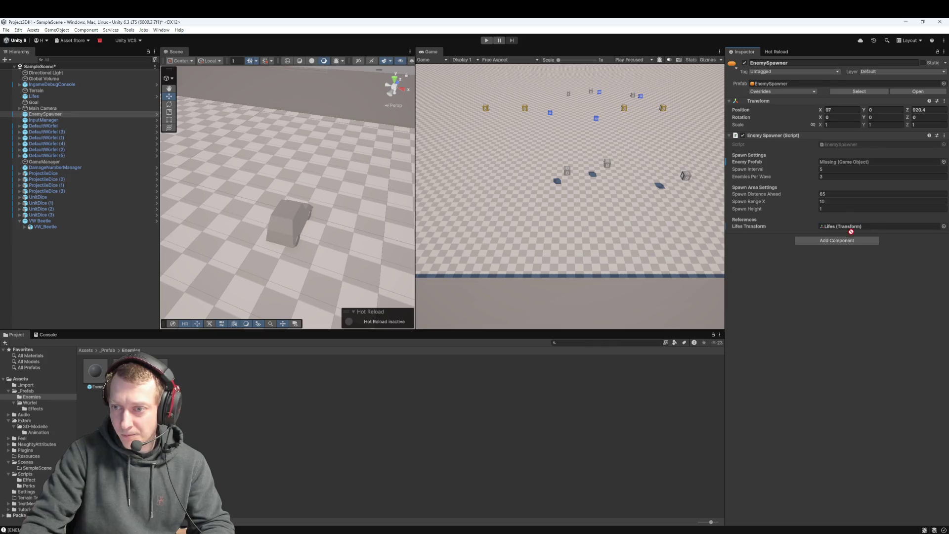
drag(848, 166, 848, 163)
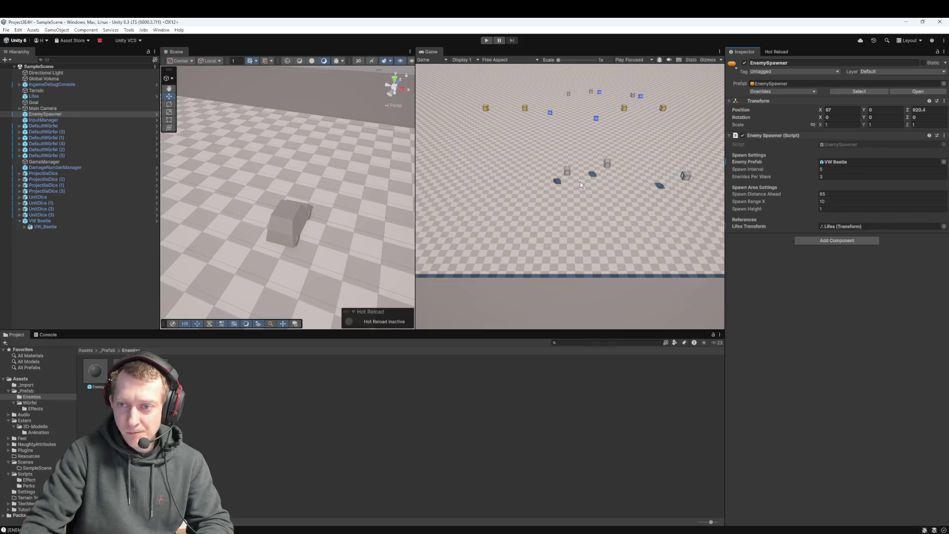
click(39, 220)
key(Delete)
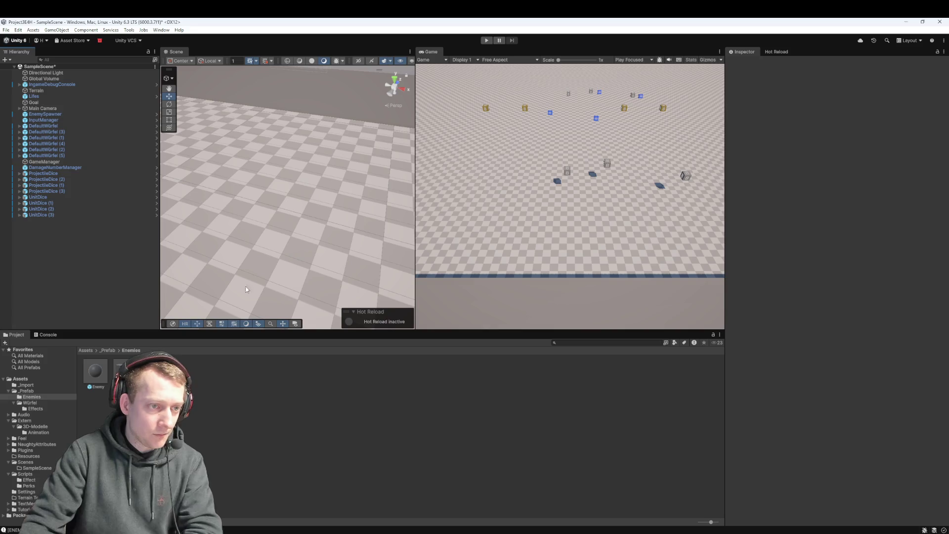
Play-test the spawning, framing two spawned beetle clones, then exit play mode with Ctrl+P
click(487, 41)
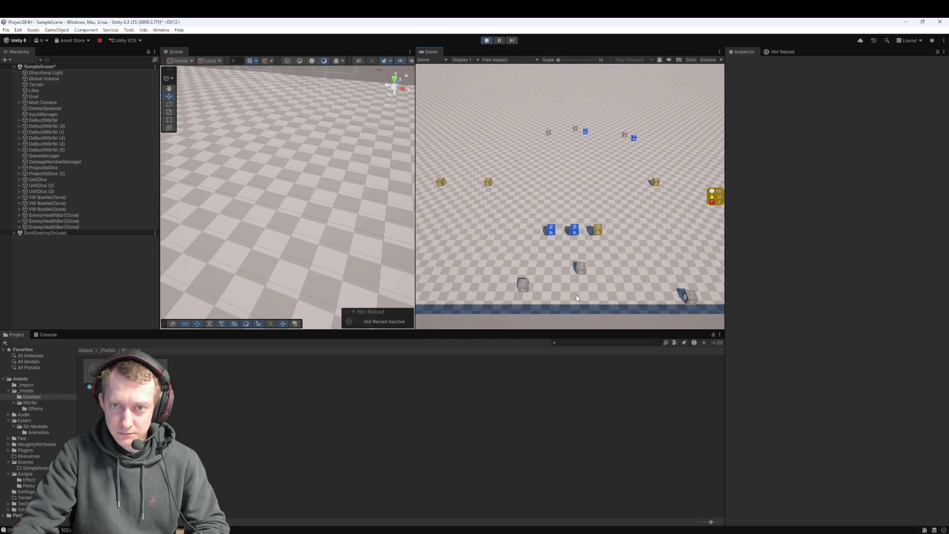
double_click(48, 250)
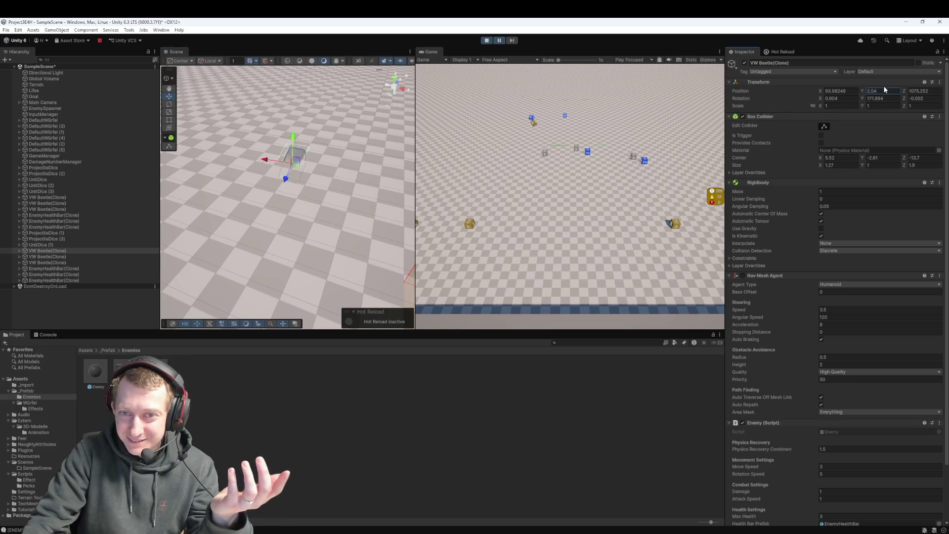
click(499, 41)
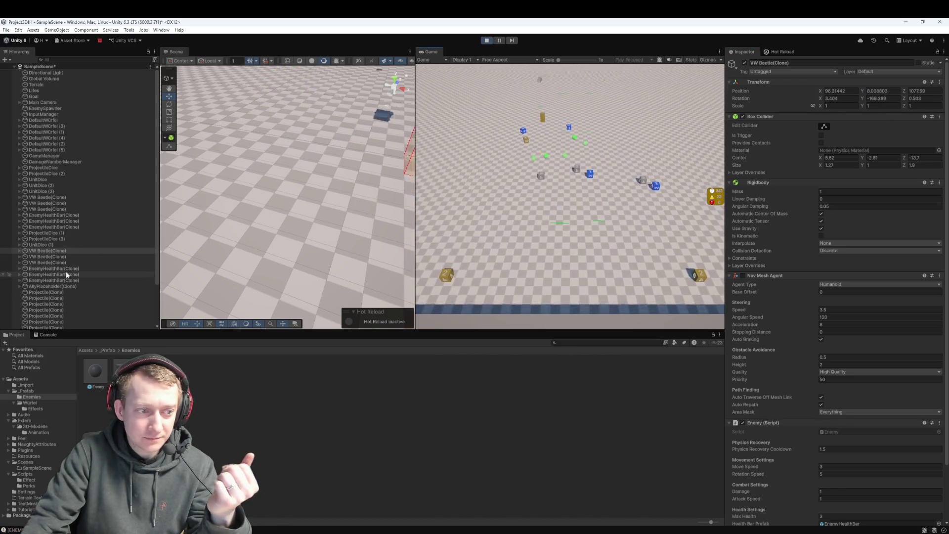
double_click(65, 255)
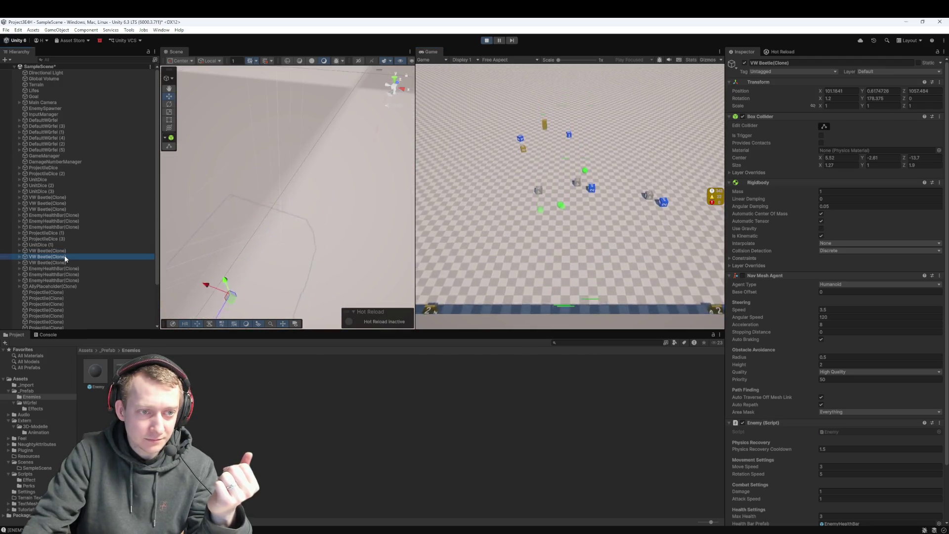
click(432, 67)
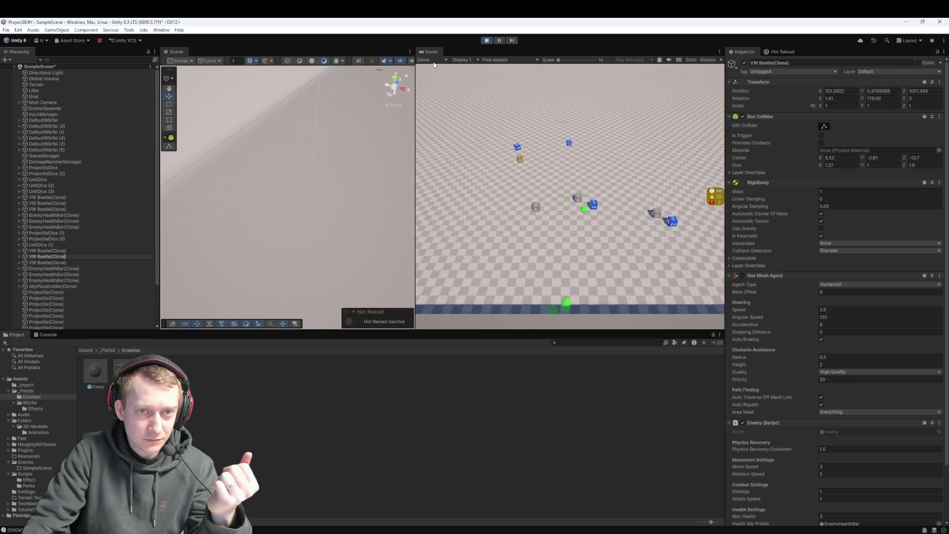
key(ctrl+p)
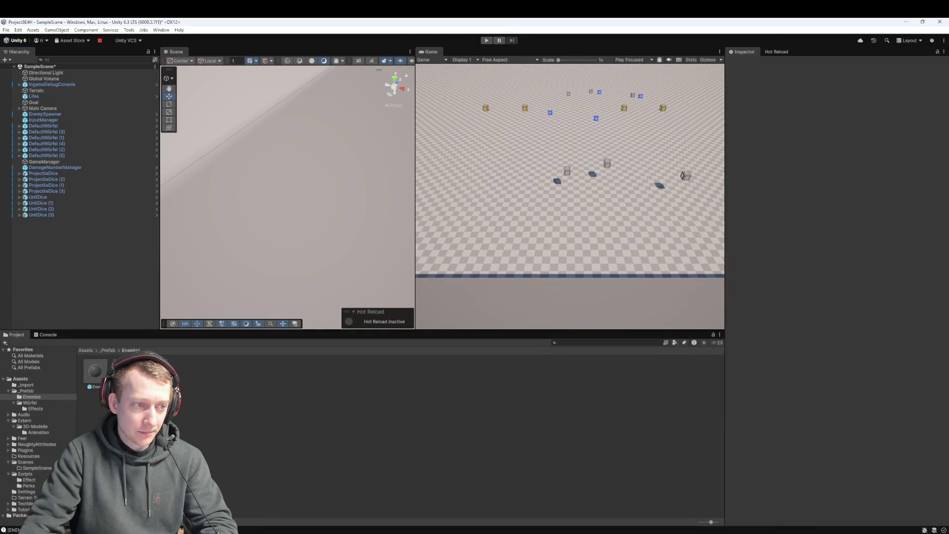
Place a VW Beetle prefab in the scene and raise it slightly above the ground
drag(364, 193, 360, 192)
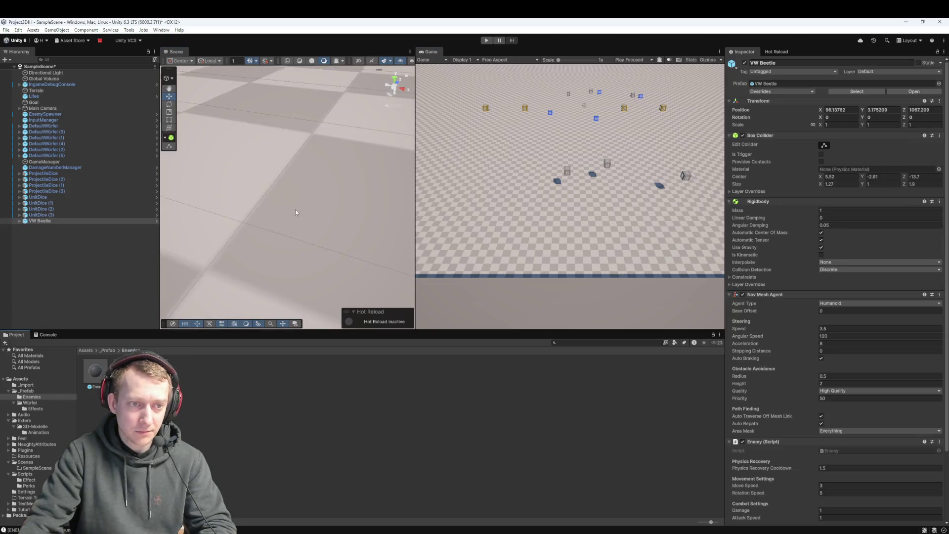
scroll(298, 218, down, 5)
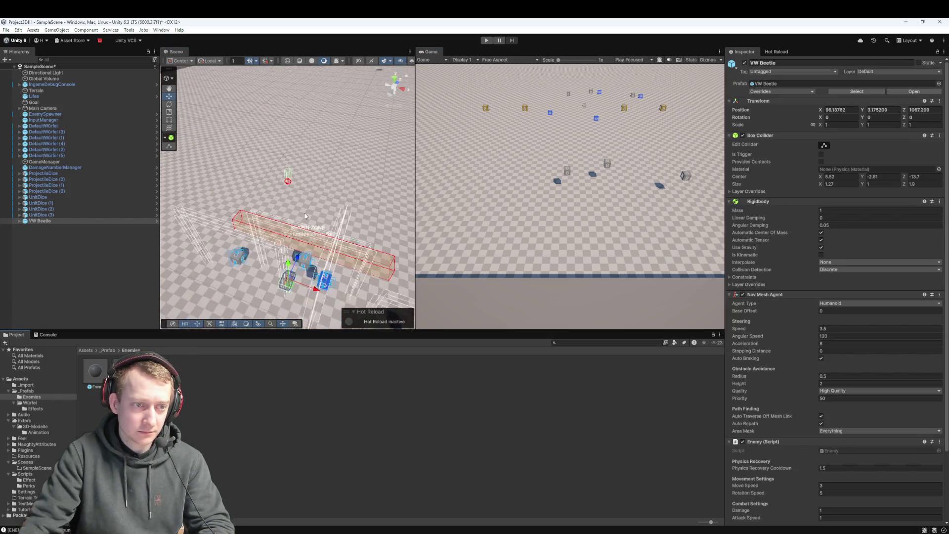
double_click(46, 221)
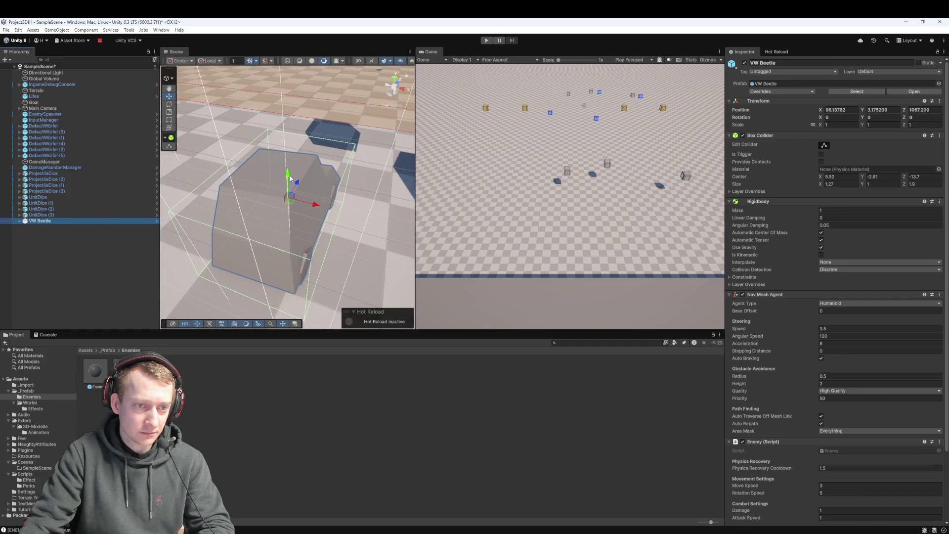
drag(291, 179, 287, 148)
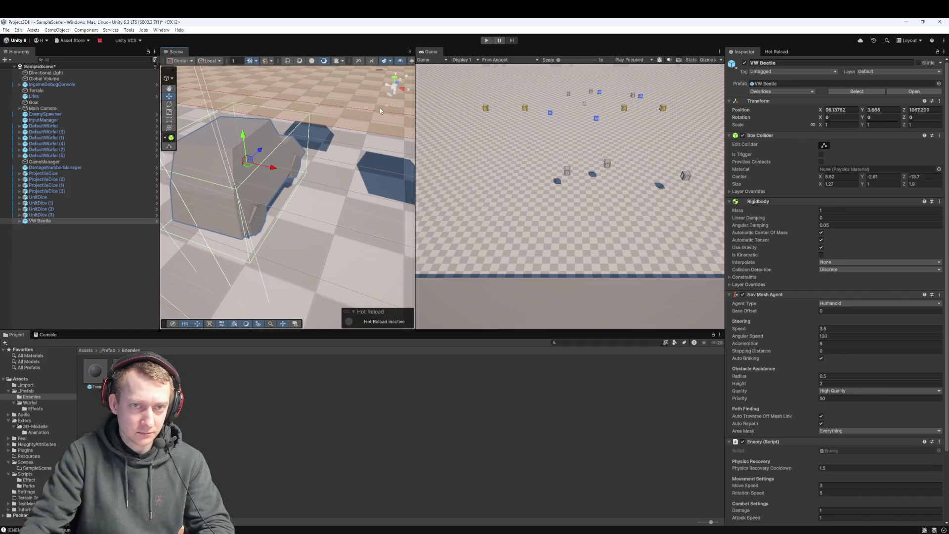
Play-test the scene while following the moving VW Beetle, then stop Play mode
click(488, 41)
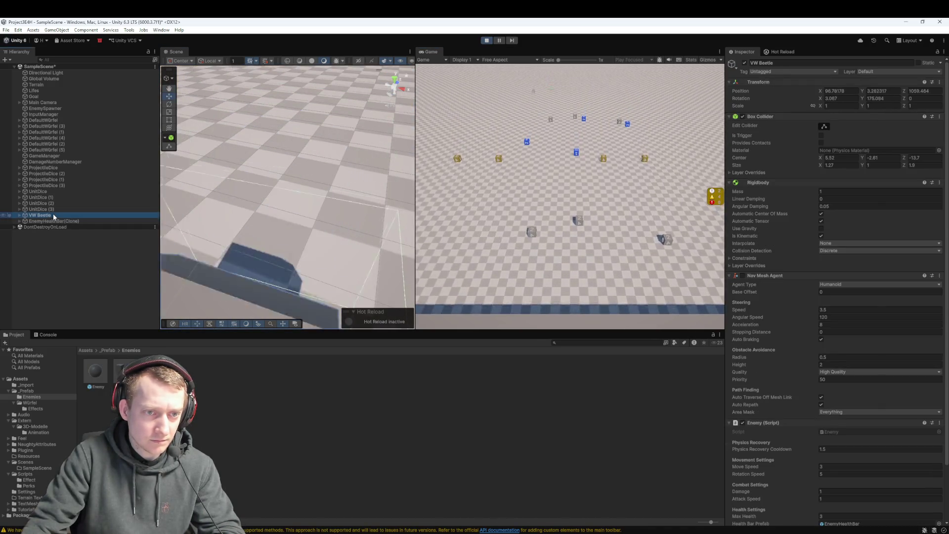
double_click(24, 216)
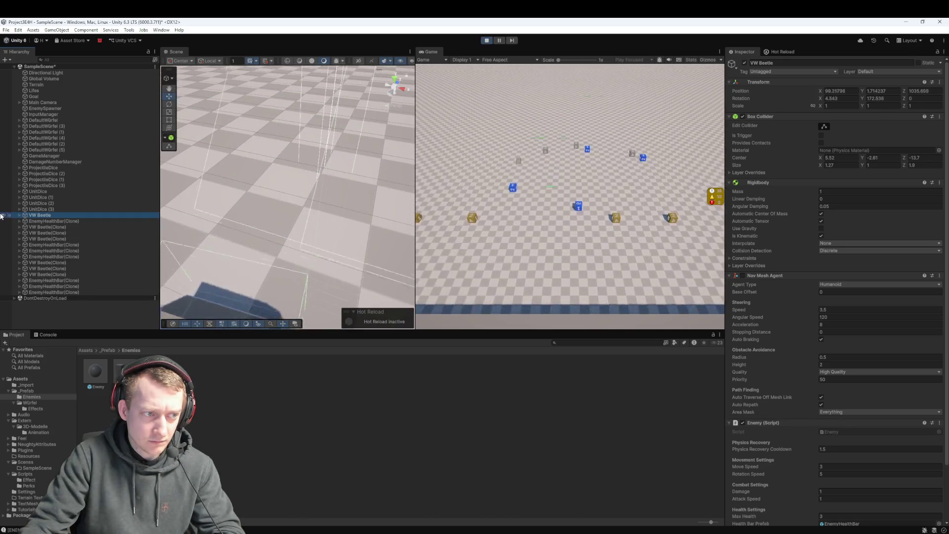
click(9, 214)
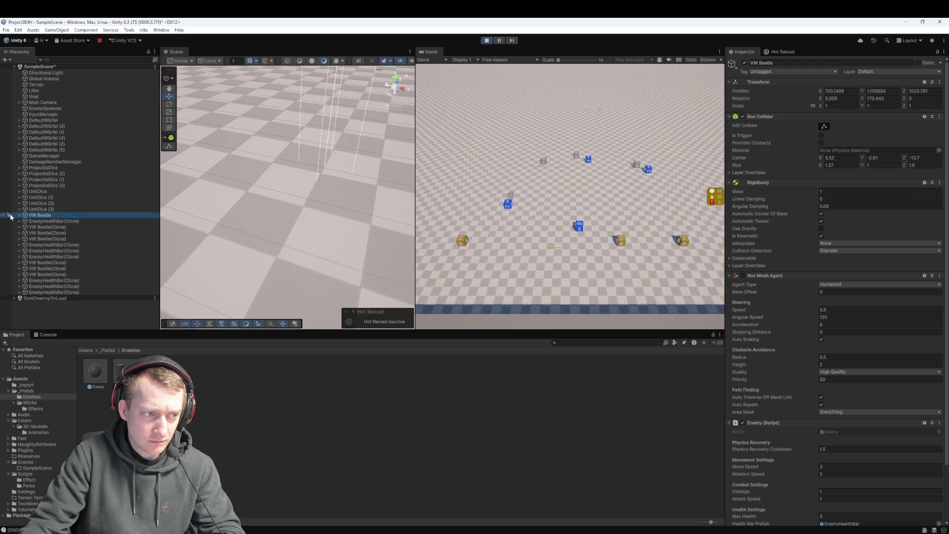
double_click(40, 215)
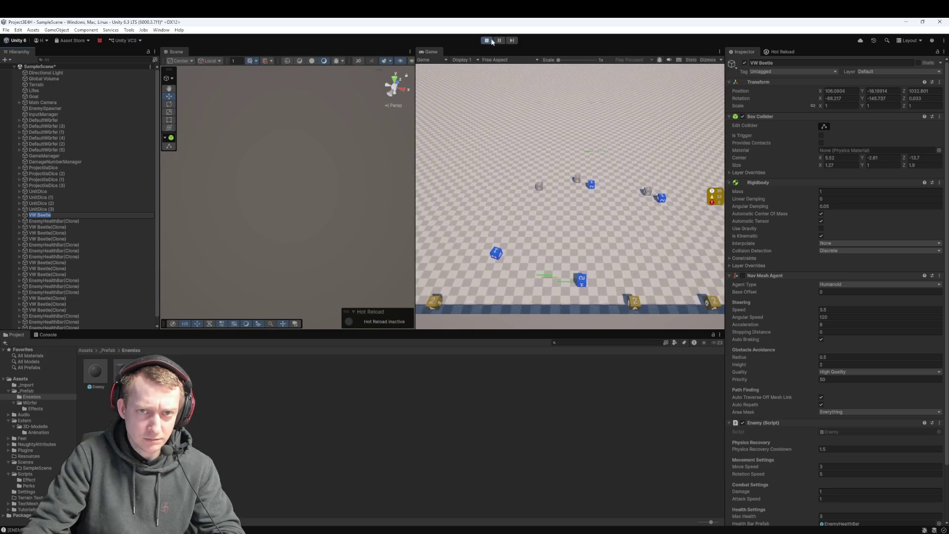
key(ctrl+p)
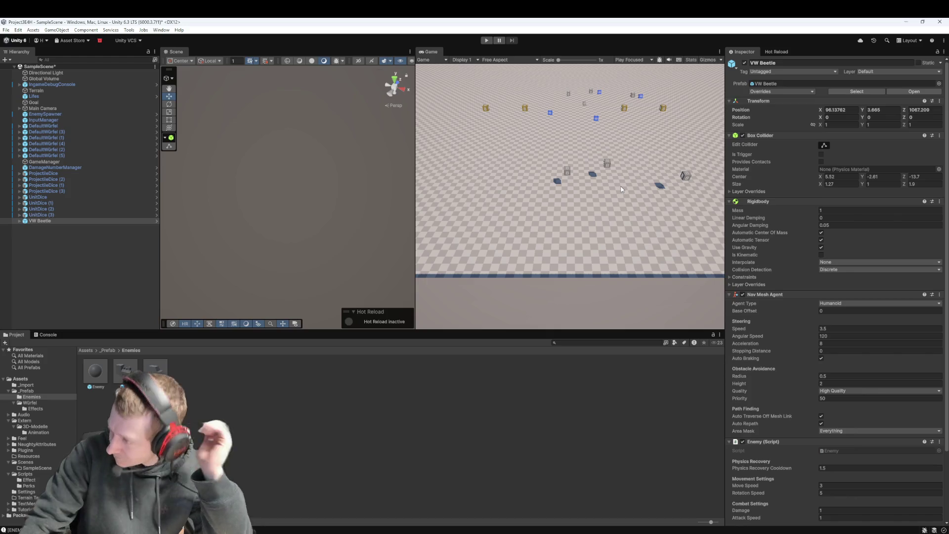
Frame the VW Beetle and raise it to Y 4.1
double_click(55, 222)
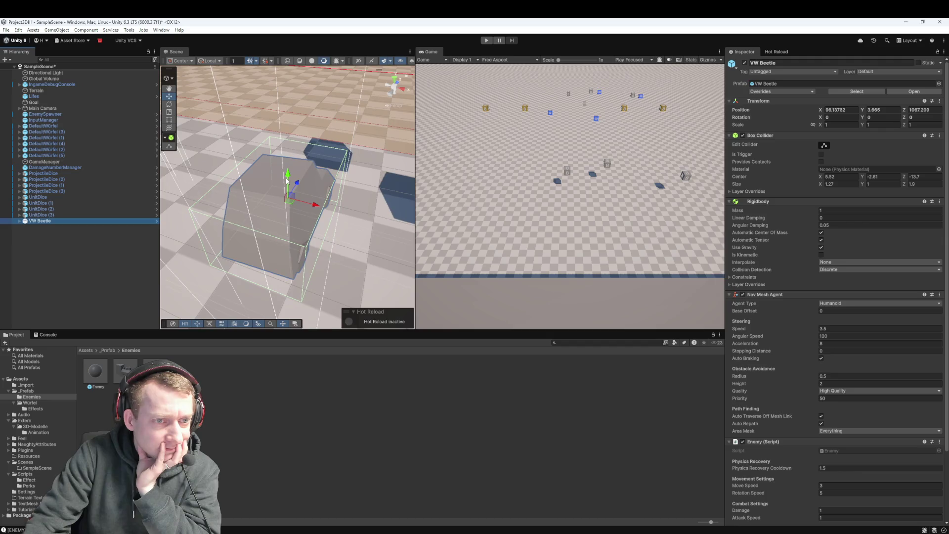
drag(287, 181, 287, 157)
scroll(287, 173, down, 3)
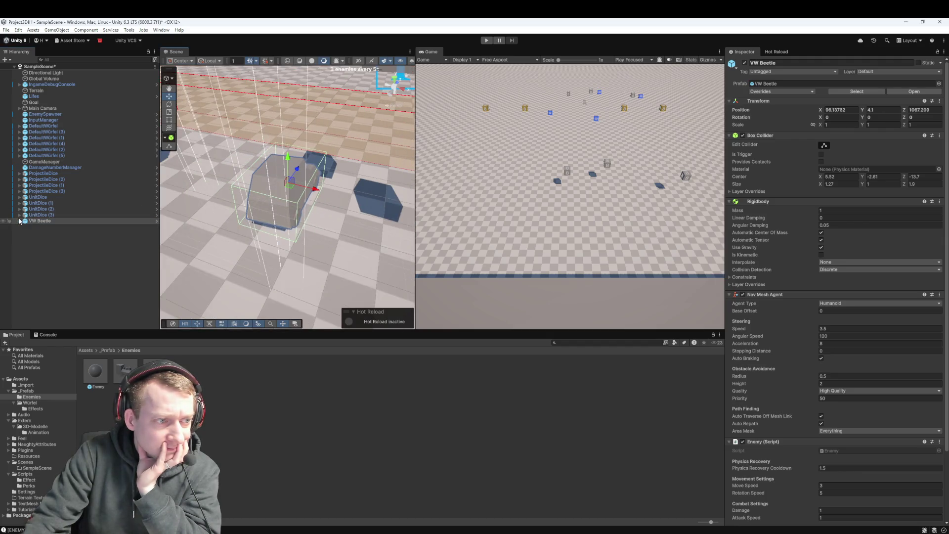
Compare the VW Beetle parent's components with the VW_Beetle child's transform and animator, then the prefab asset
click(38, 228)
mouse_move(274, 207)
mouse_down()
mouse_move(205, 114)
mouse_move(287, 173)
mouse_move(232, 208)
mouse_up()
click(41, 221)
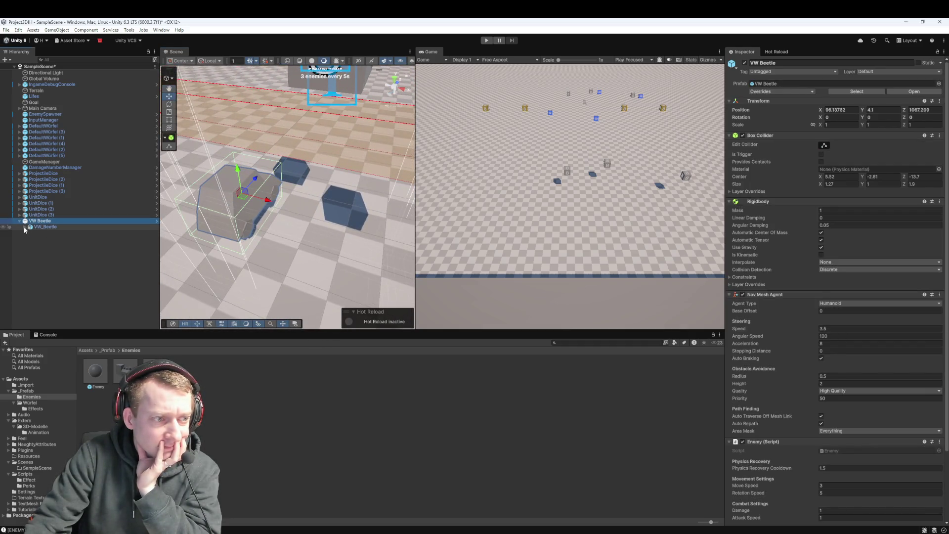
click(45, 226)
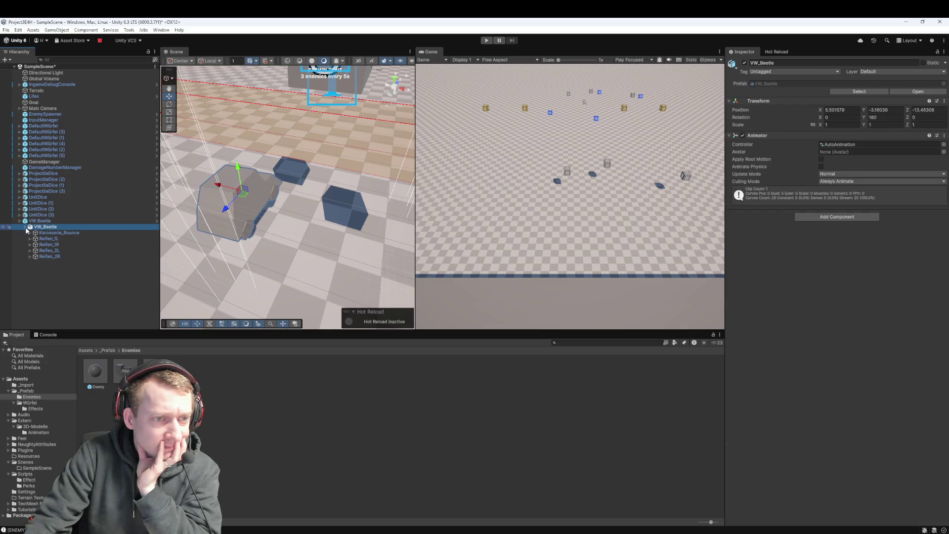
click(43, 222)
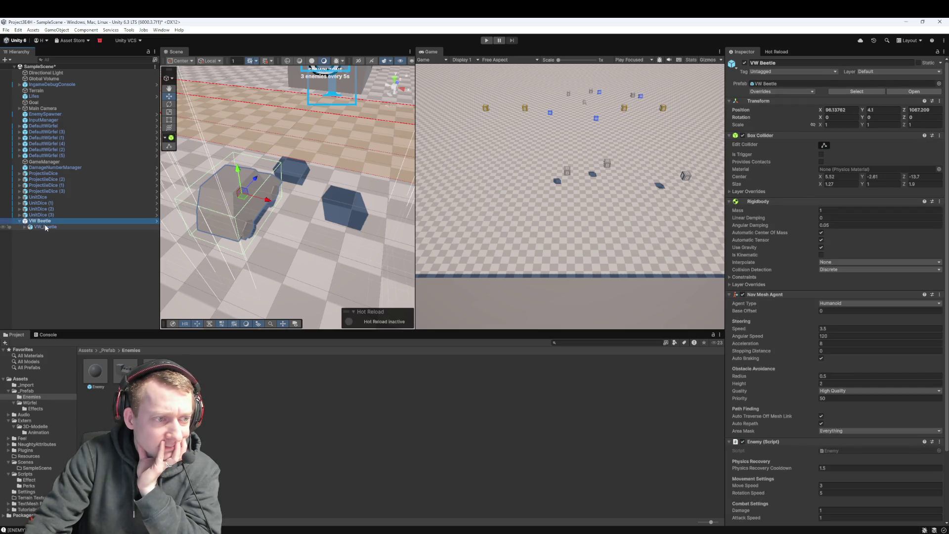
click(46, 226)
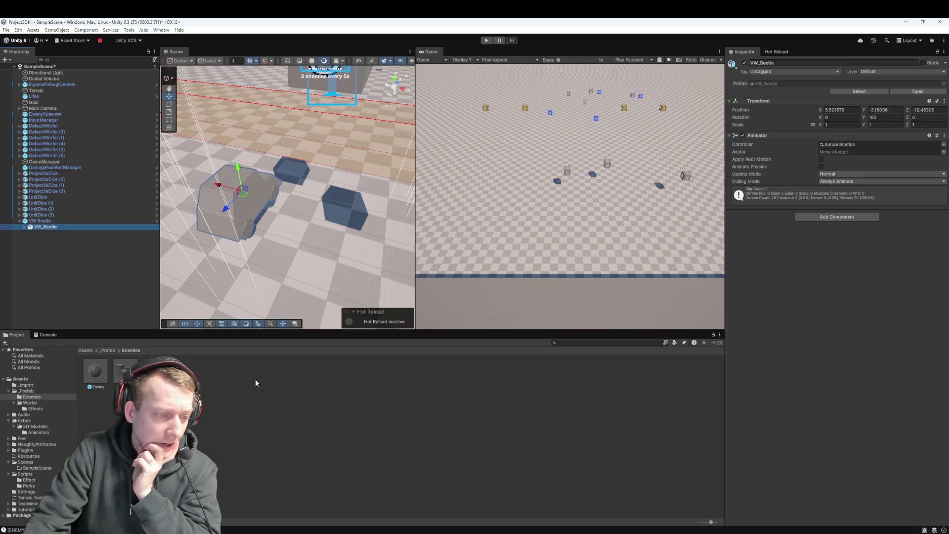
click(103, 369)
Review the Animation import settings of VW_Beetle in Assets/Extern/3D-Modelle, then reselect the scene child
click(107, 350)
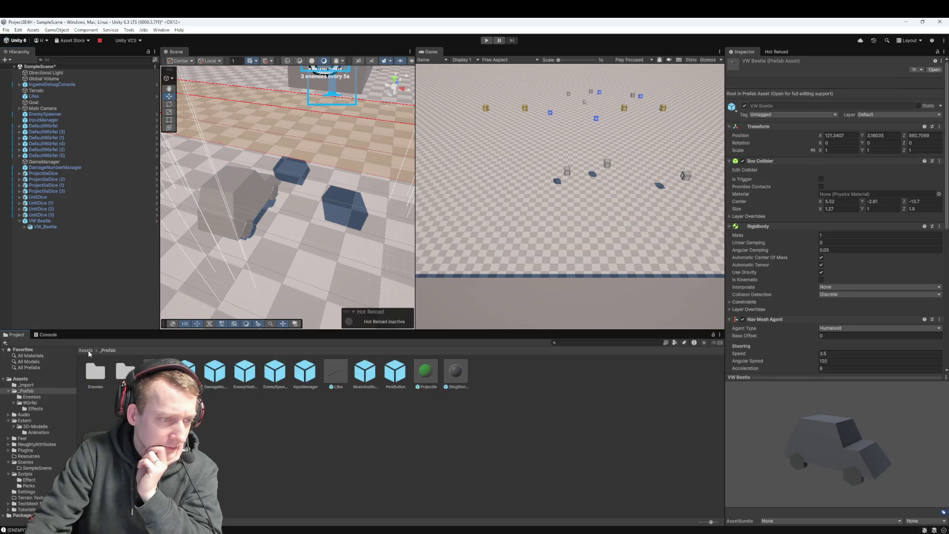
click(89, 351)
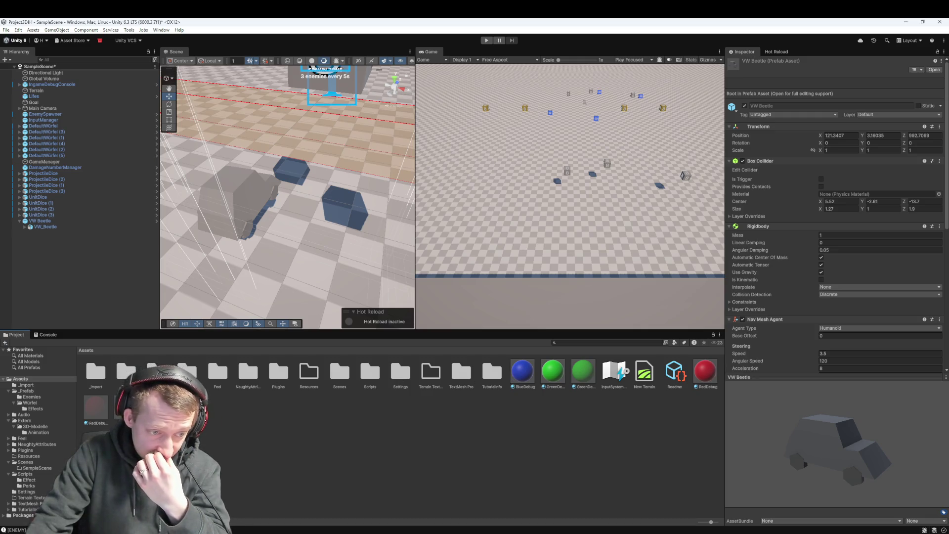
click(35, 426)
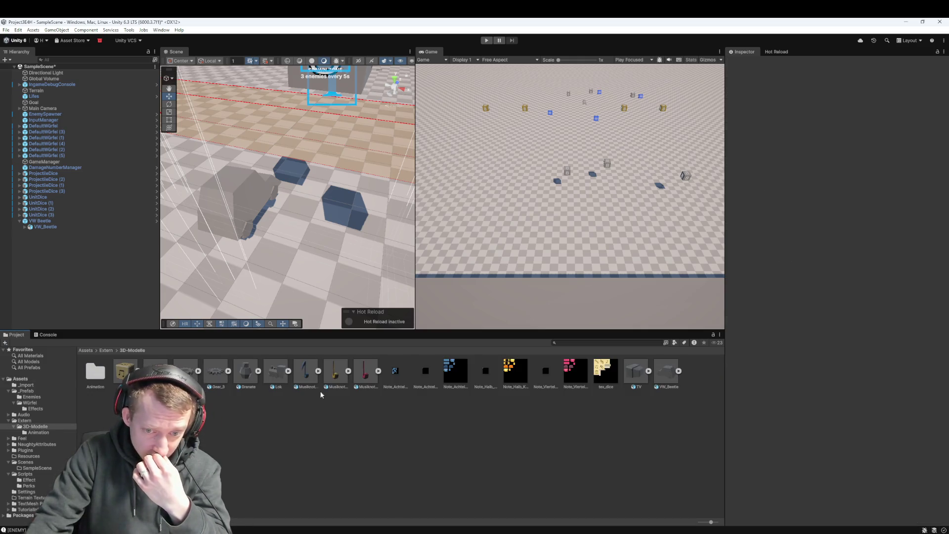
click(660, 371)
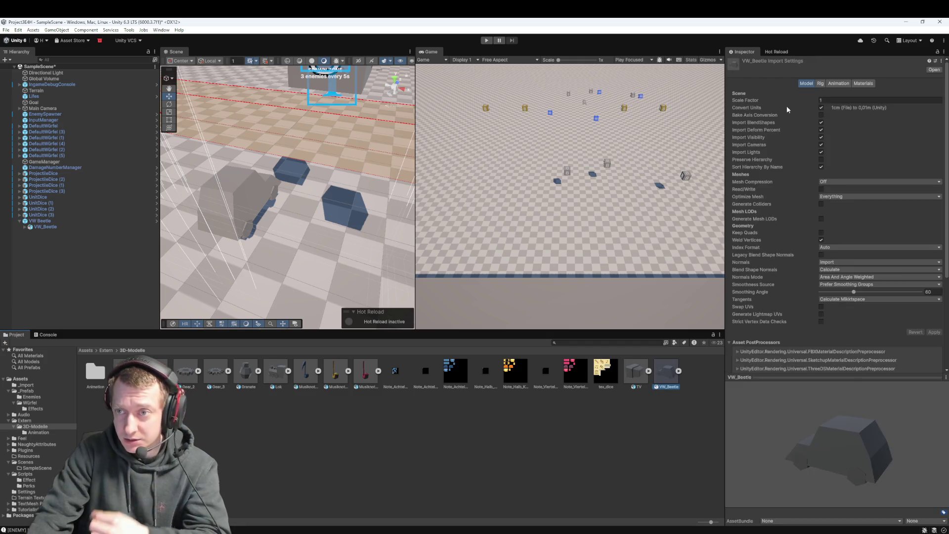
click(838, 83)
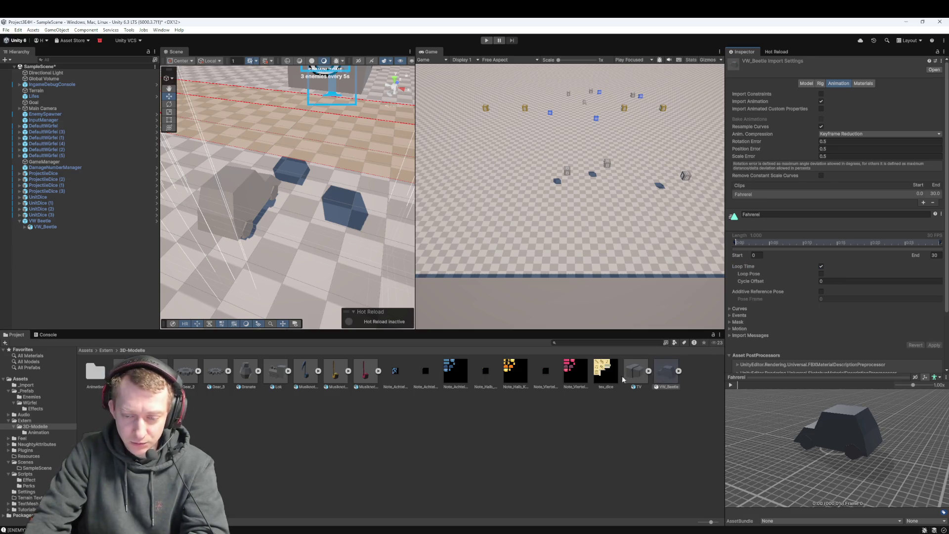
click(38, 228)
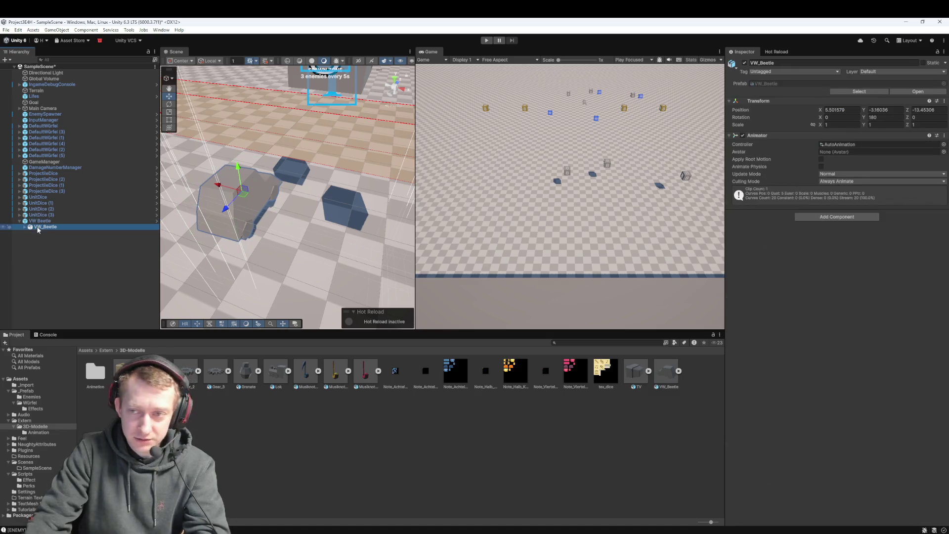
Replace the old VW_Beetle child with a fresh VW_Beetle model under the VW Beetle enemy
key(Delete)
click(38, 221)
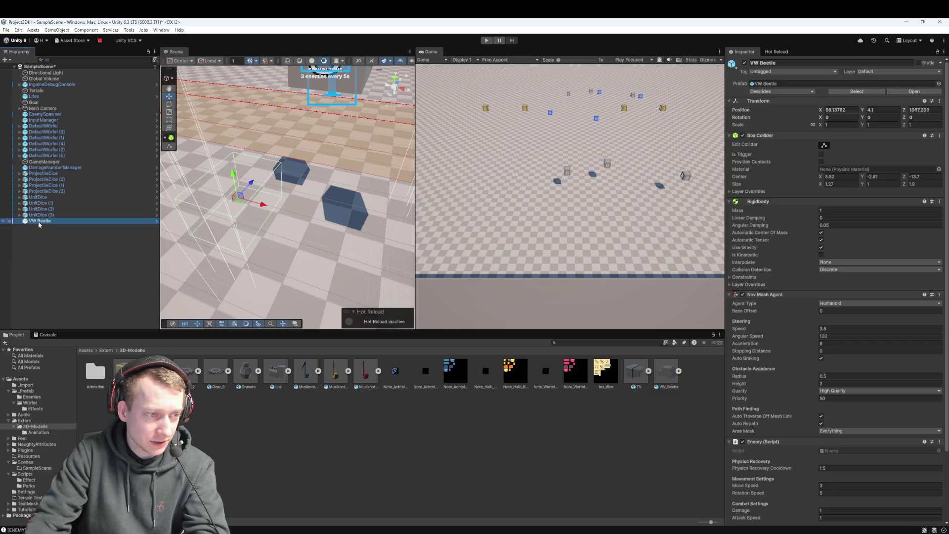
drag(46, 221, 45, 224)
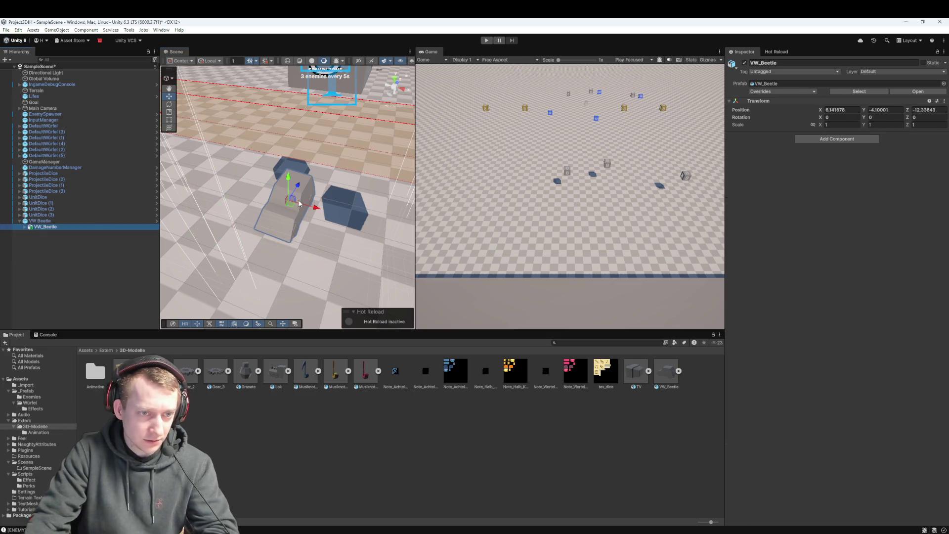
click(99, 221)
drag(268, 220, 326, 240)
Rotate the new VW_Beetle child model 180° around Y
click(87, 227)
key(e)
click(877, 117)
text(180)
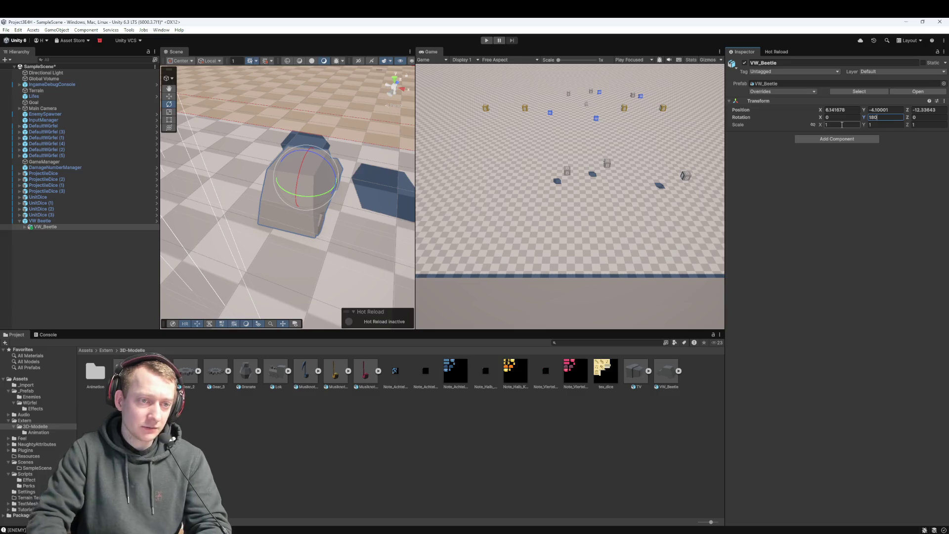
click(808, 169)
key(w)
Slide the VW_Beetle child model to line up with the enemy's collider
drag(311, 185, 239, 195)
click(60, 222)
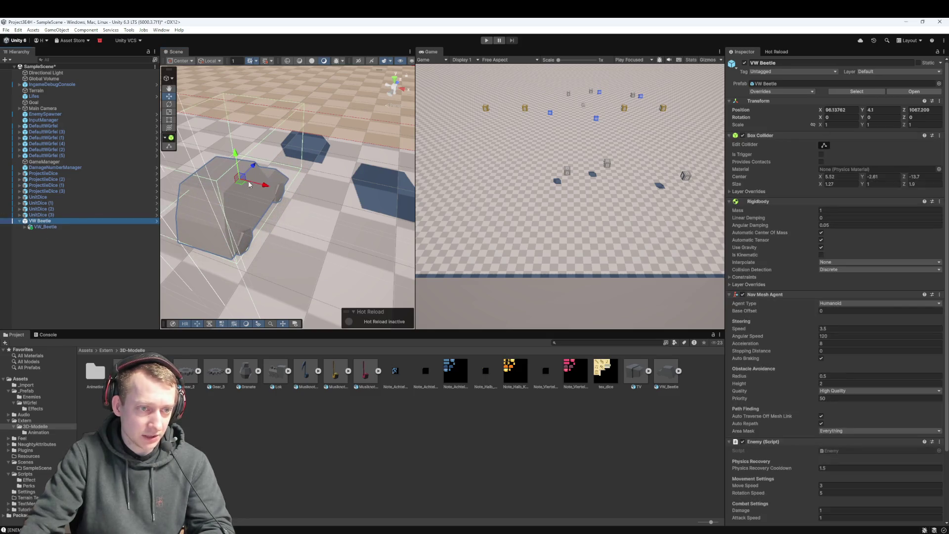
click(48, 228)
key(ctrl+z)
key(ctrl+z)
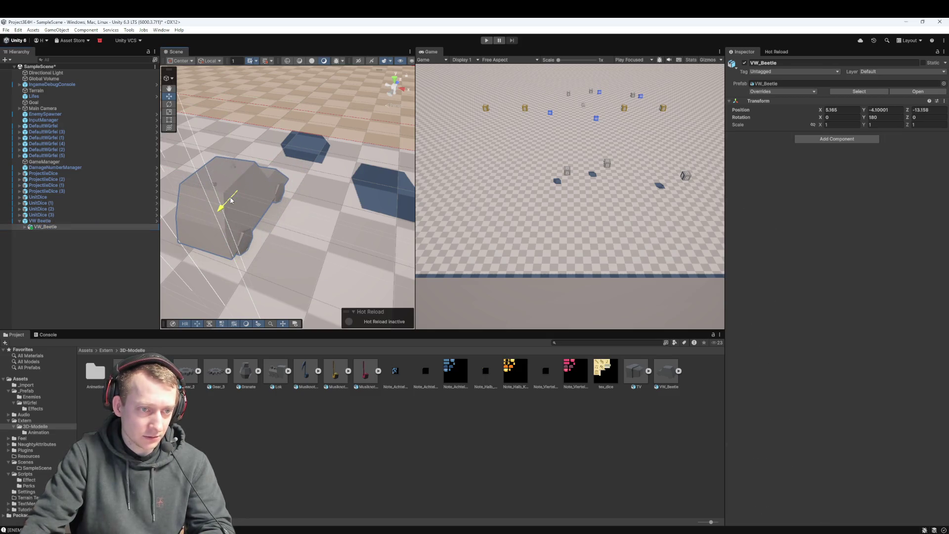
click(288, 173)
key(f)
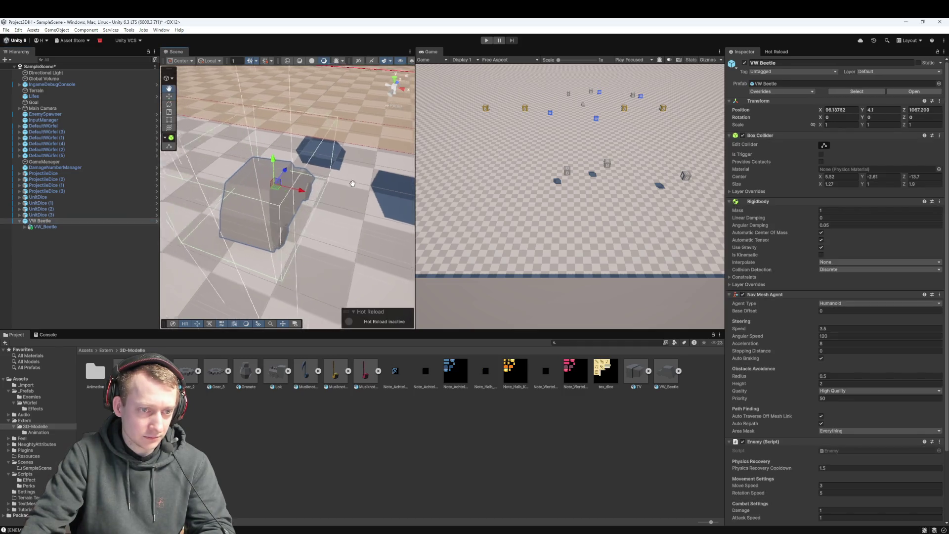
click(72, 227)
click(324, 216)
drag(324, 216, 335, 230)
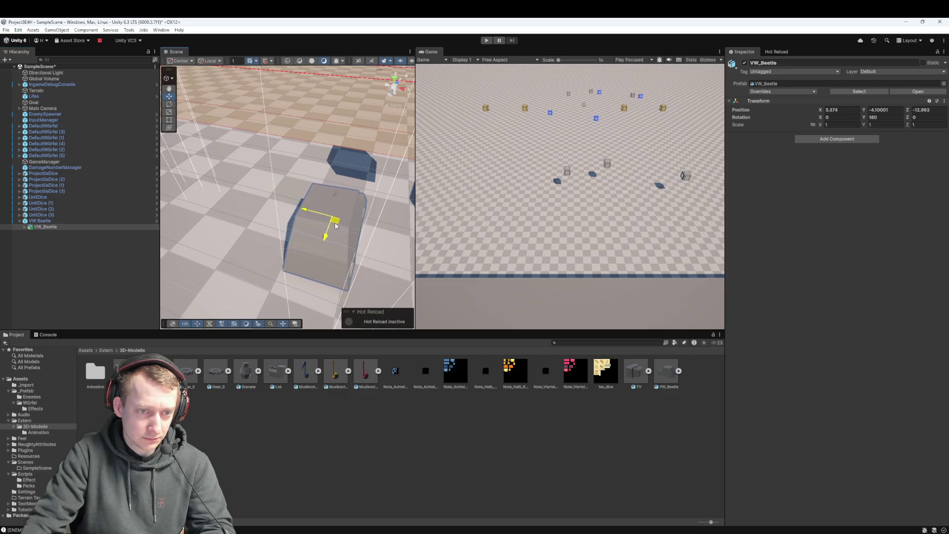
Raise the VW_Beetle car model slightly inside the VW Beetle enemy
click(88, 221)
mouse_move(368, 202)
mouse_down()
mouse_move(295, 162)
mouse_move(274, 130)
mouse_move(289, 102)
mouse_move(326, 99)
mouse_move(361, 129)
mouse_up()
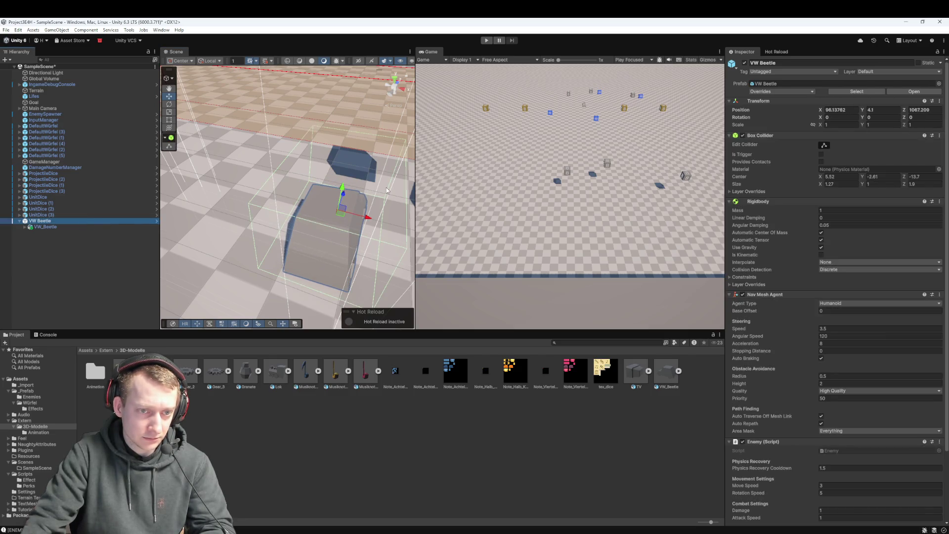
double_click(31, 222)
double_click(45, 226)
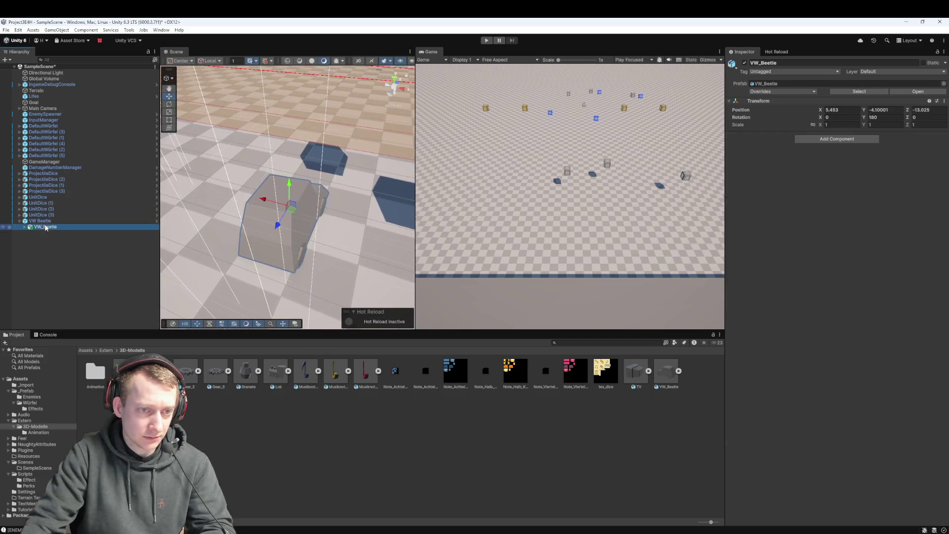
drag(287, 212, 277, 199)
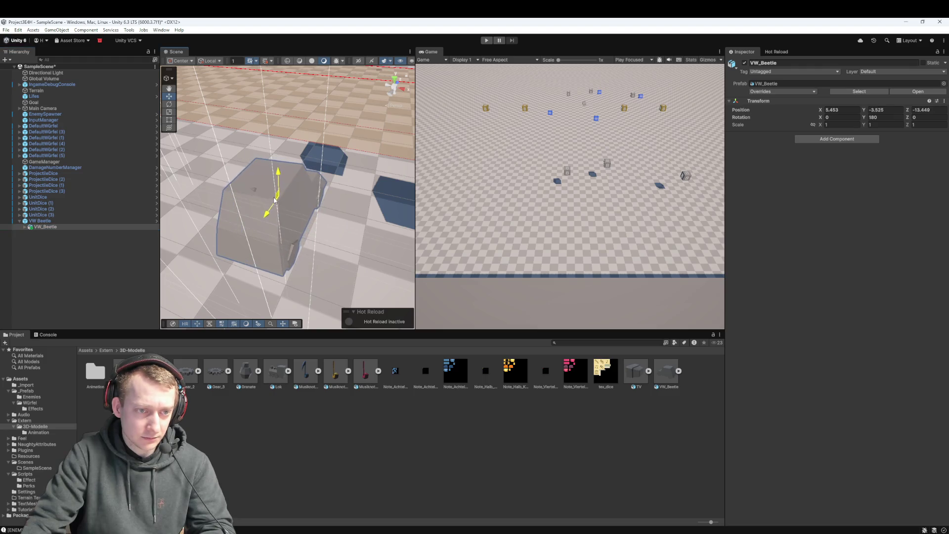
click(70, 221)
mouse_move(178, 229)
mouse_down()
mouse_move(148, 203)
mouse_move(79, 208)
mouse_up()
click(45, 226)
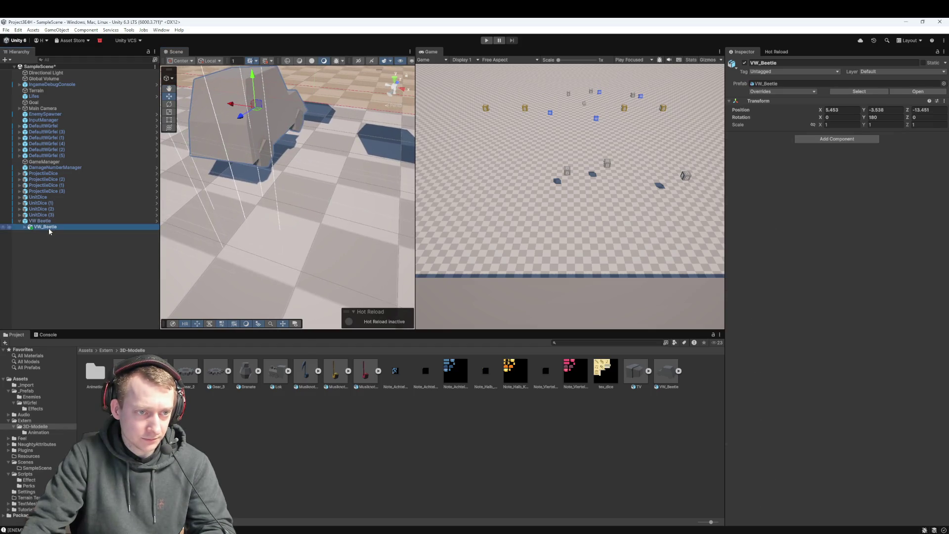
drag(255, 75, 254, 65)
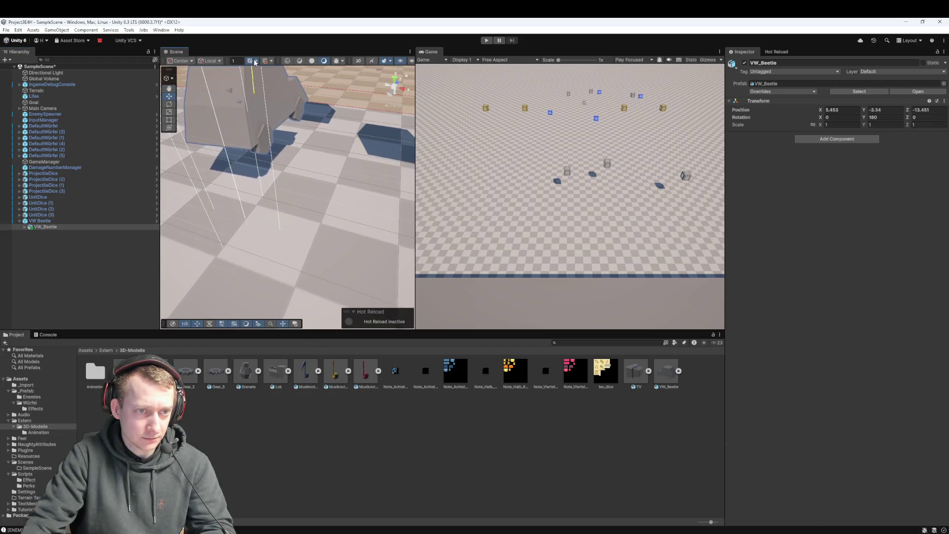
Nudge the enemy and its child higher, child ending at Y -3.188, and save SampleScene
click(63, 221)
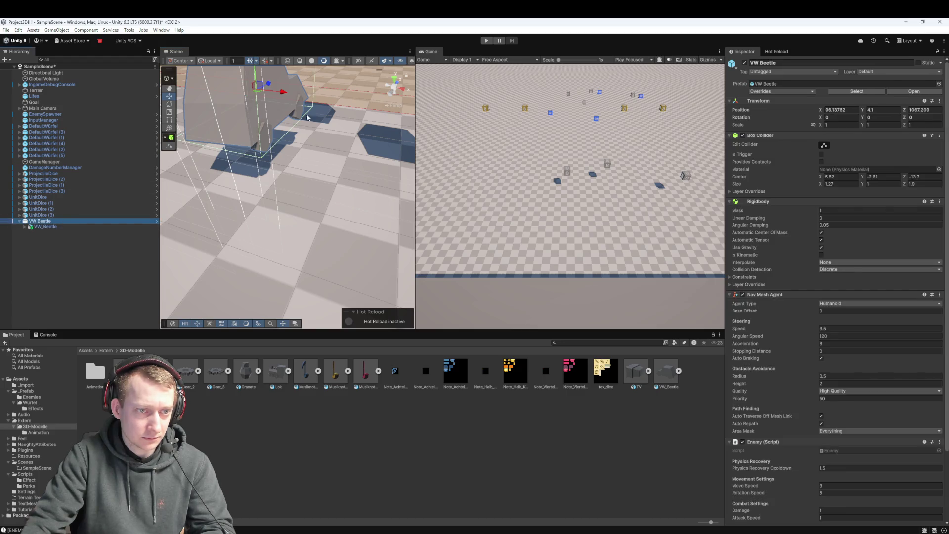
key(f)
drag(275, 121, 275, 117)
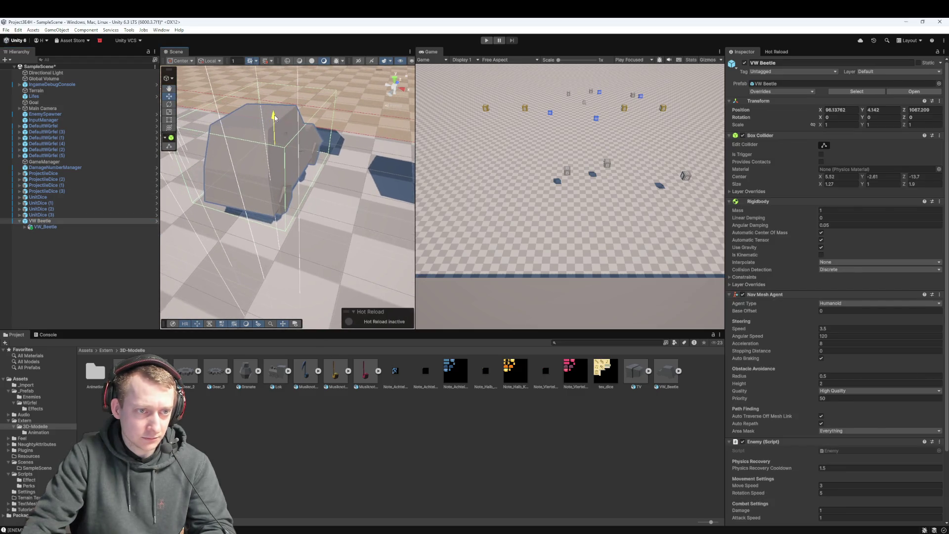
click(63, 227)
drag(272, 119, 272, 115)
click(93, 221)
click(93, 227)
key(ctrl+s)
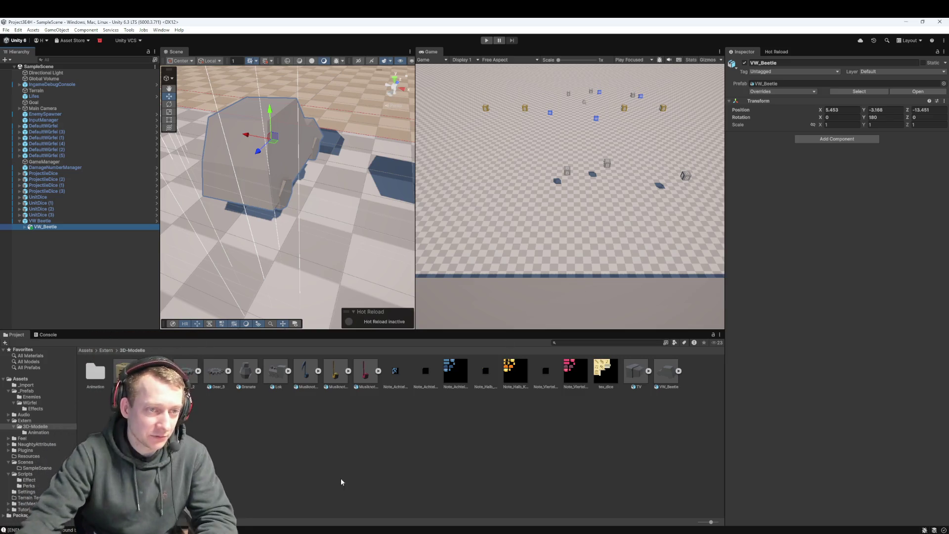
click(67, 221)
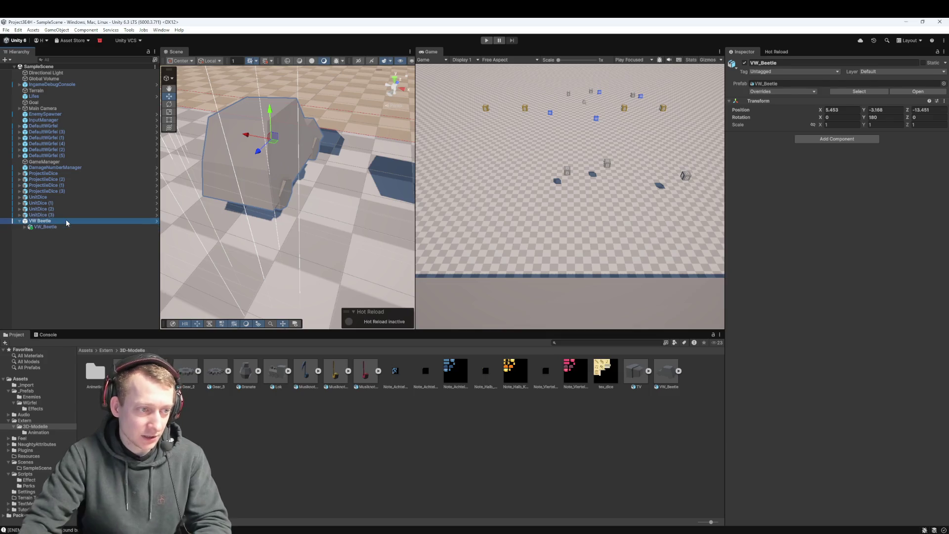
Apply All overrides to the VW Beetle prefab, then play-test and watch beetle clones spawn
click(798, 92)
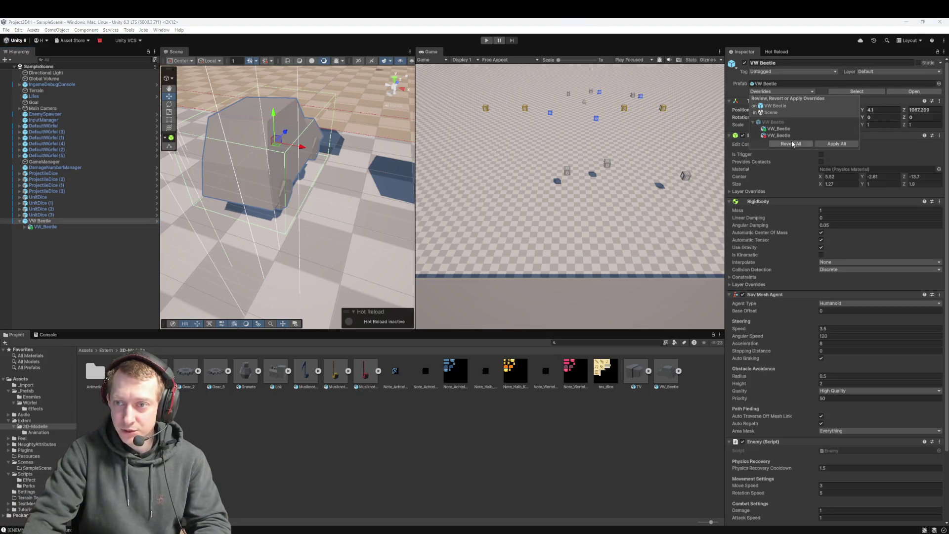
click(848, 145)
click(487, 40)
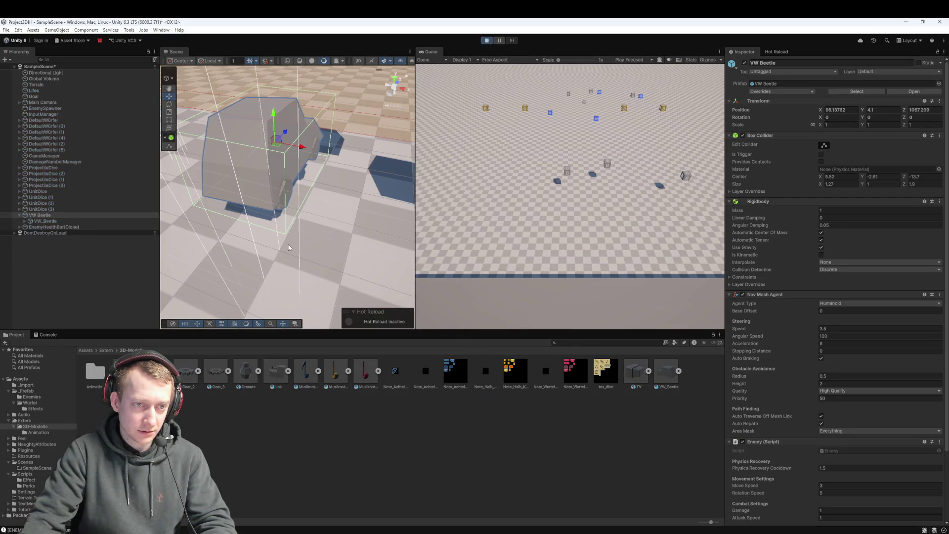
double_click(59, 216)
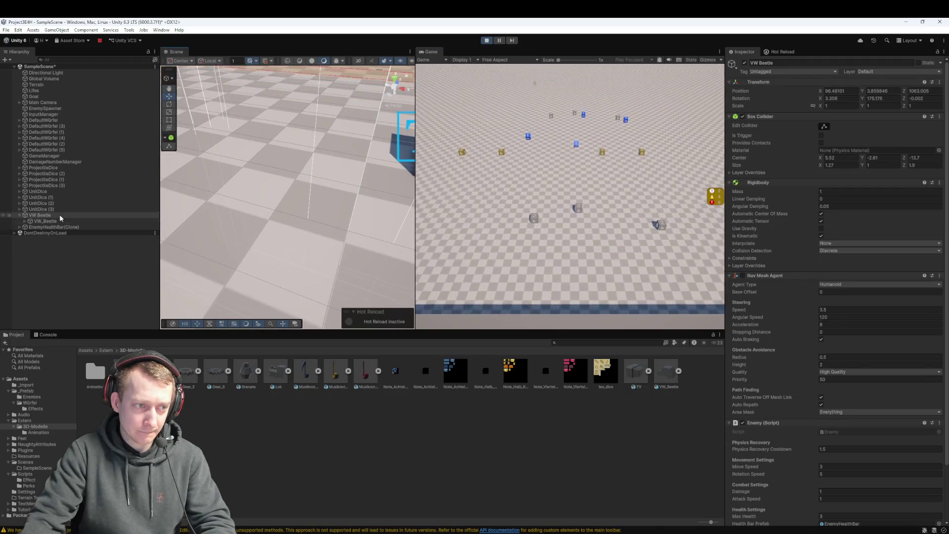
scroll(316, 187, down, 3)
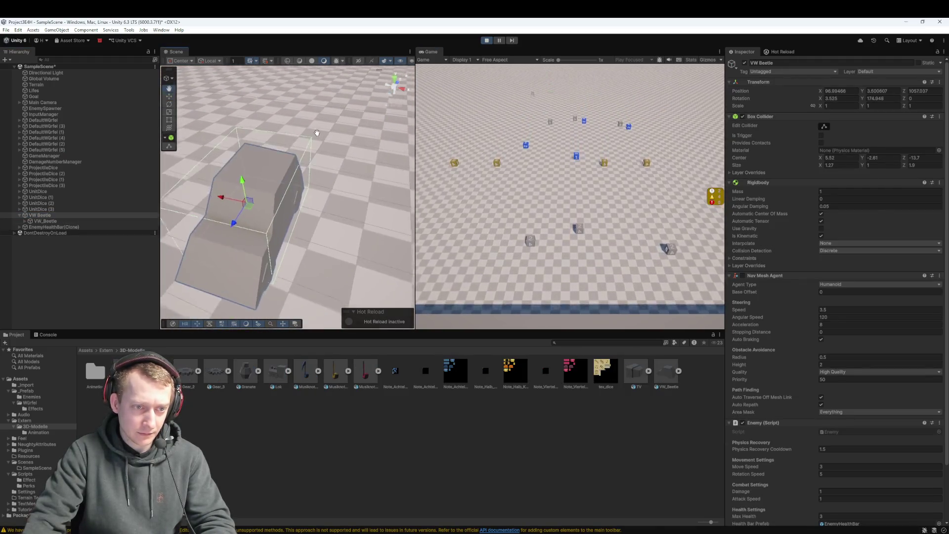
scroll(326, 178, down, 5)
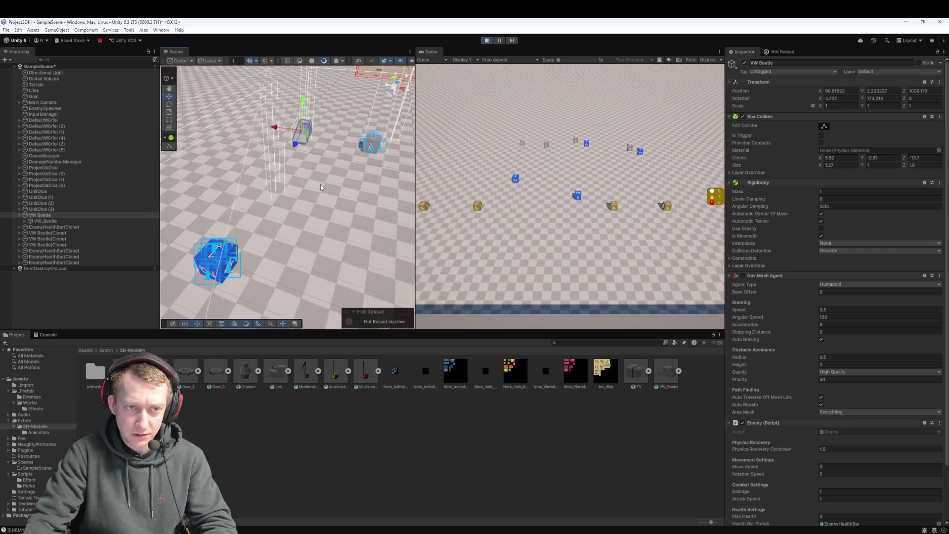
scroll(284, 178, down, 3)
scroll(284, 178, down, 3)
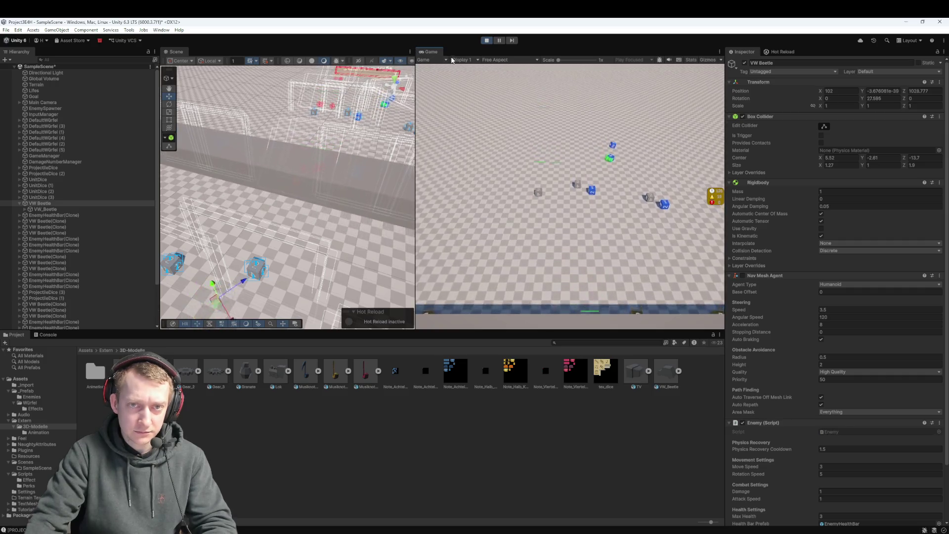
click(486, 40)
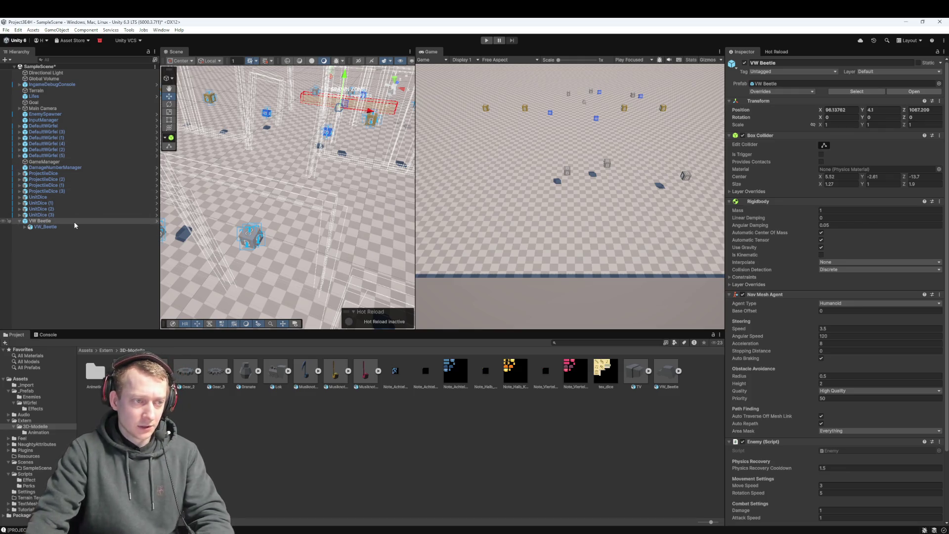
Create an empty GameObject and parent the Granate model under it
click(29, 250)
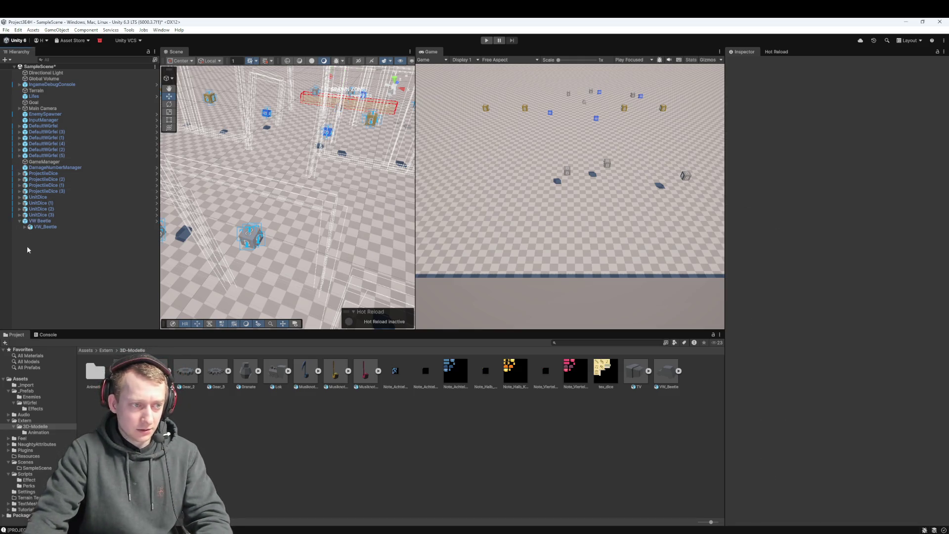
right_click(28, 249)
click(45, 368)
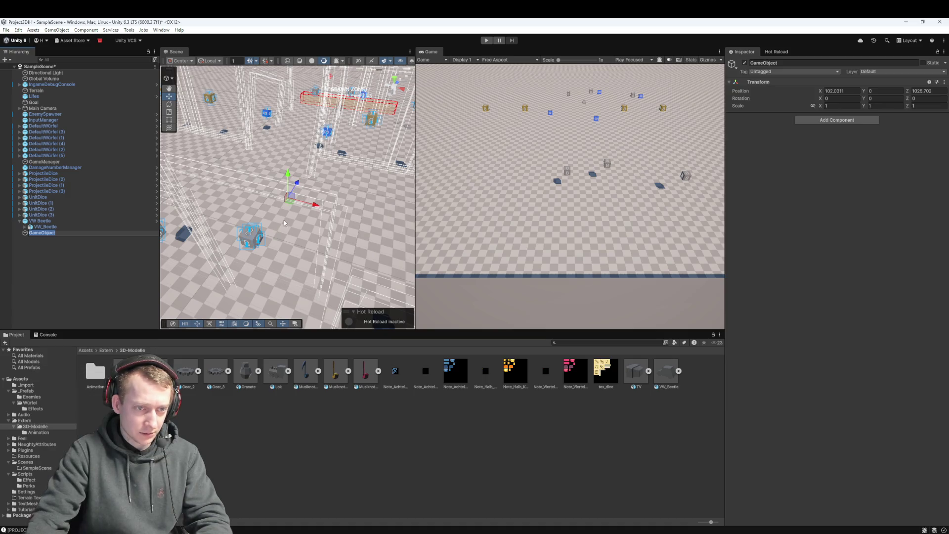
scroll(280, 219, up, 5)
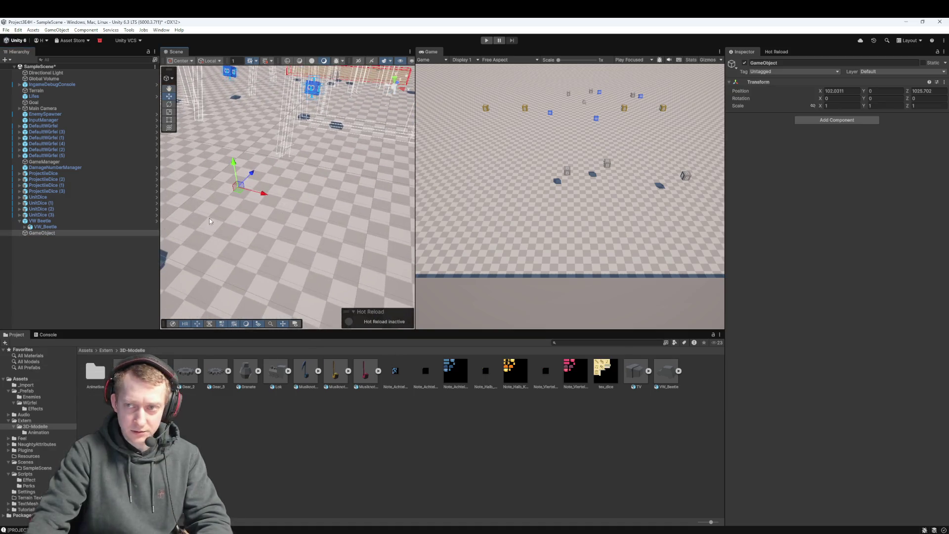
double_click(67, 233)
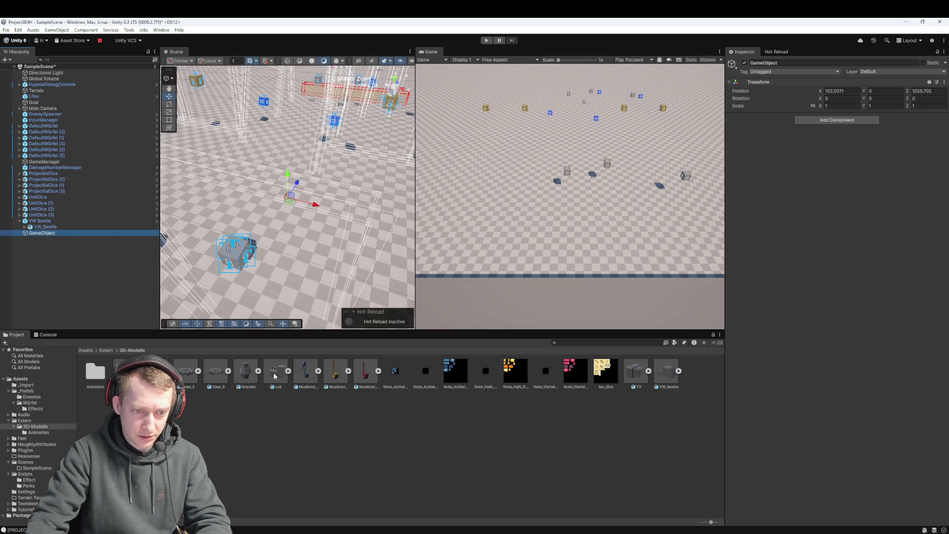
mouse_move(251, 378)
mouse_down()
mouse_move(79, 232)
mouse_move(59, 250)
mouse_move(56, 237)
mouse_up()
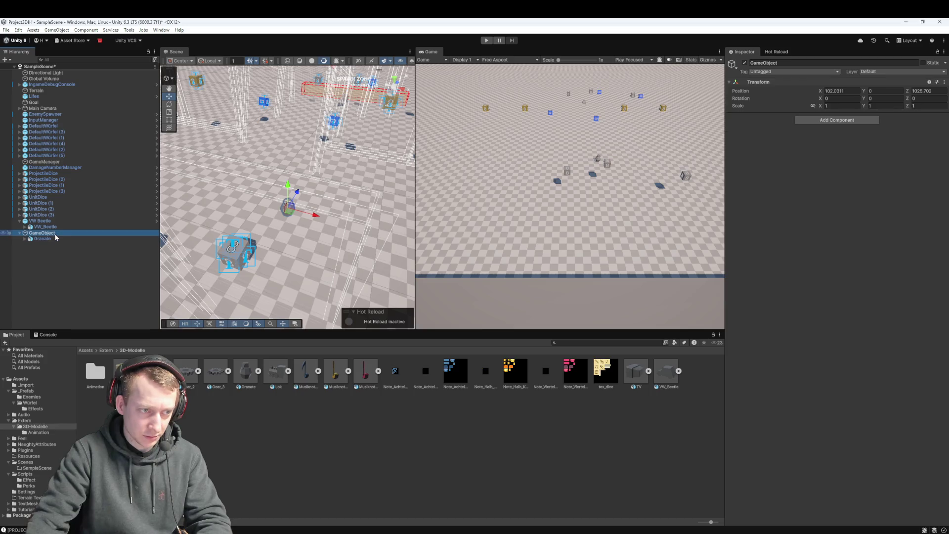
Add a Box Collider component to the new GameObject
click(835, 121)
text(box)
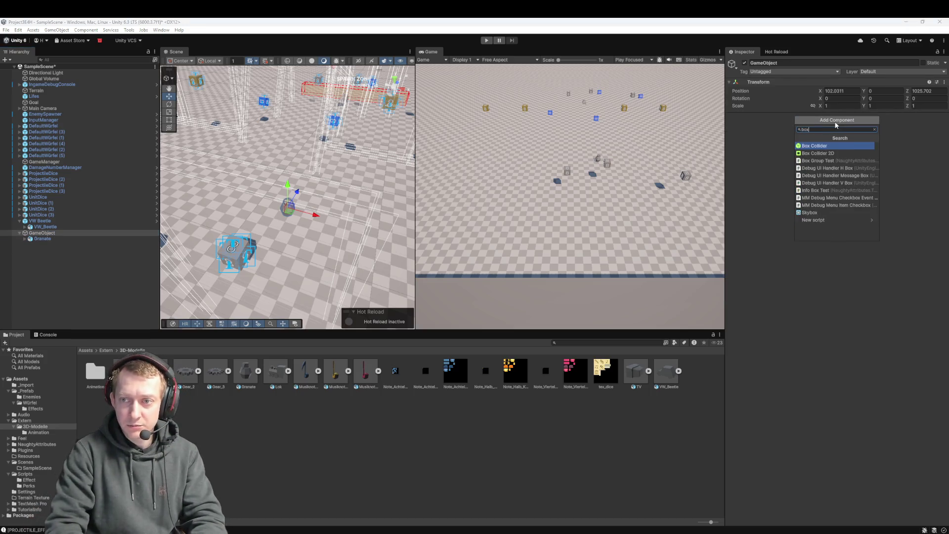
key(Return)
scroll(310, 223, up, 3)
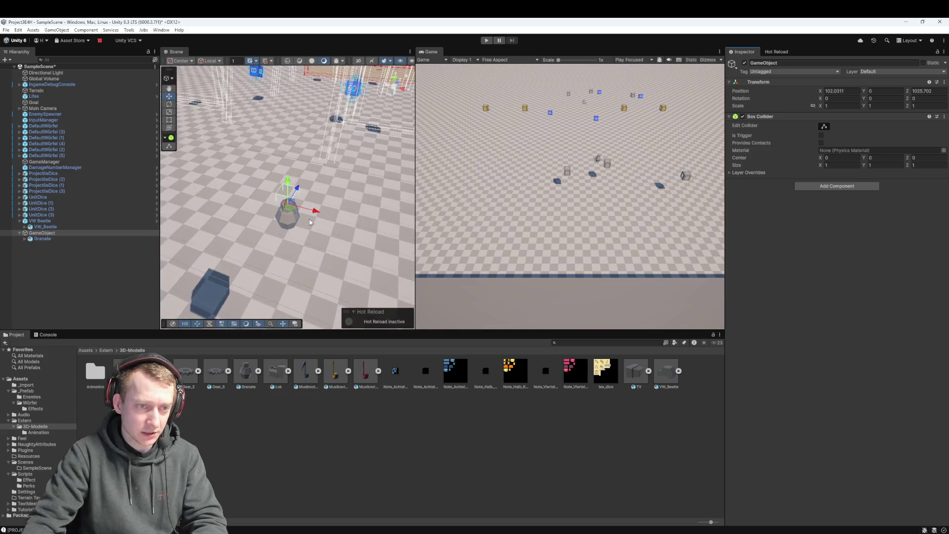
scroll(310, 223, up, 5)
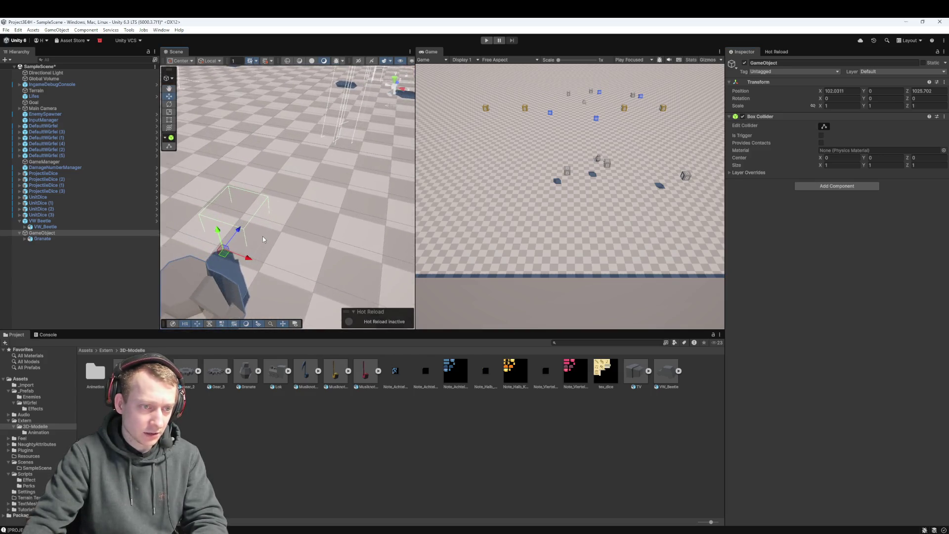
scroll(262, 236, up, 5)
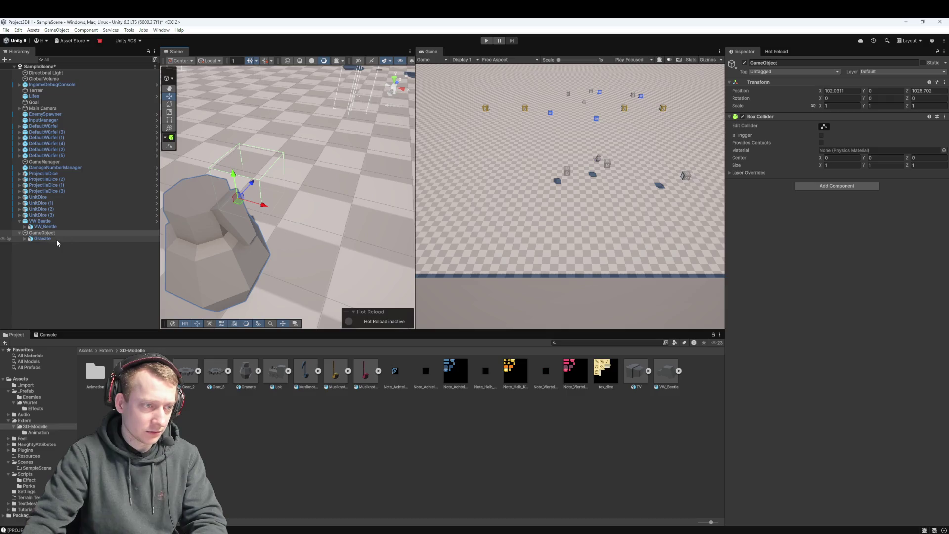
click(62, 234)
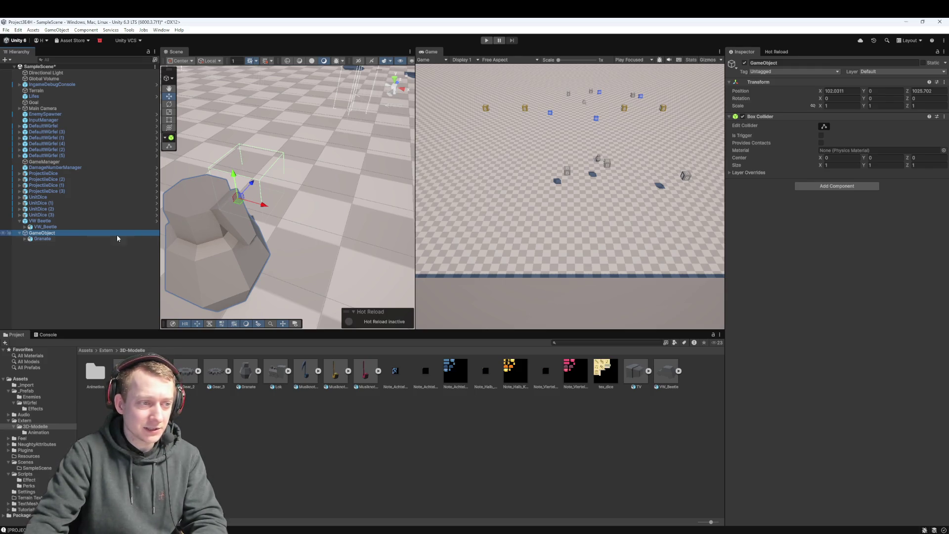
Delete the Granate child and place the VW_Beetle model under the GameObject
click(43, 238)
key(Delete)
click(51, 233)
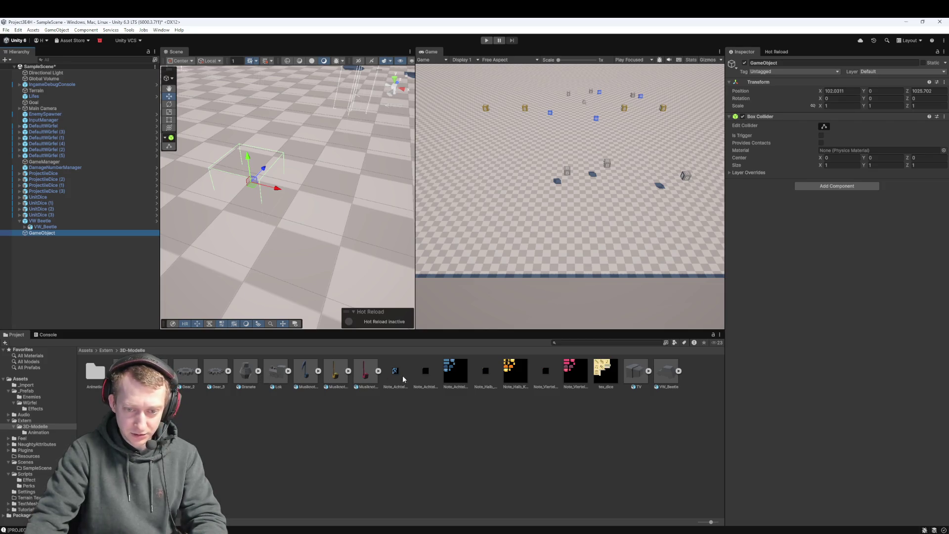
drag(46, 237, 61, 233)
click(74, 233)
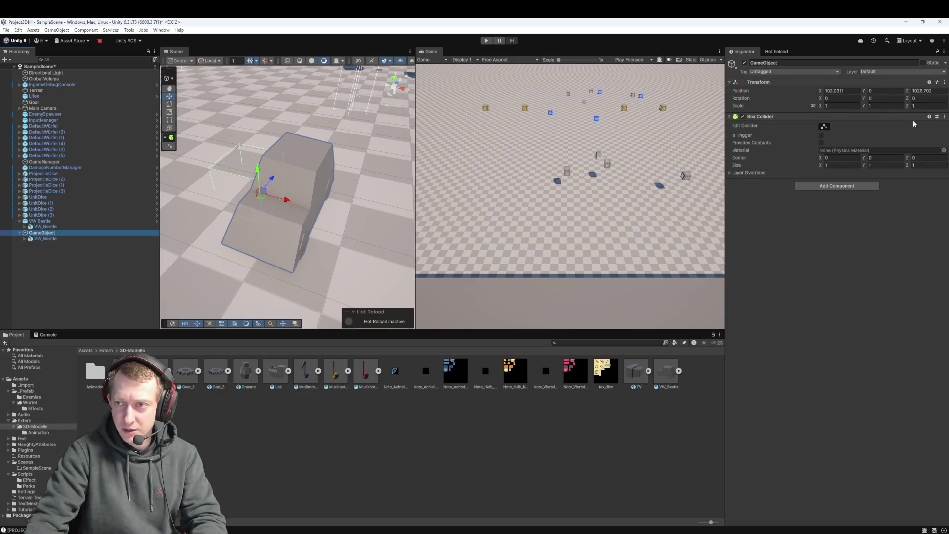
Remove and re-add the Box Collider, then delete the test GameObject entirely
click(944, 116)
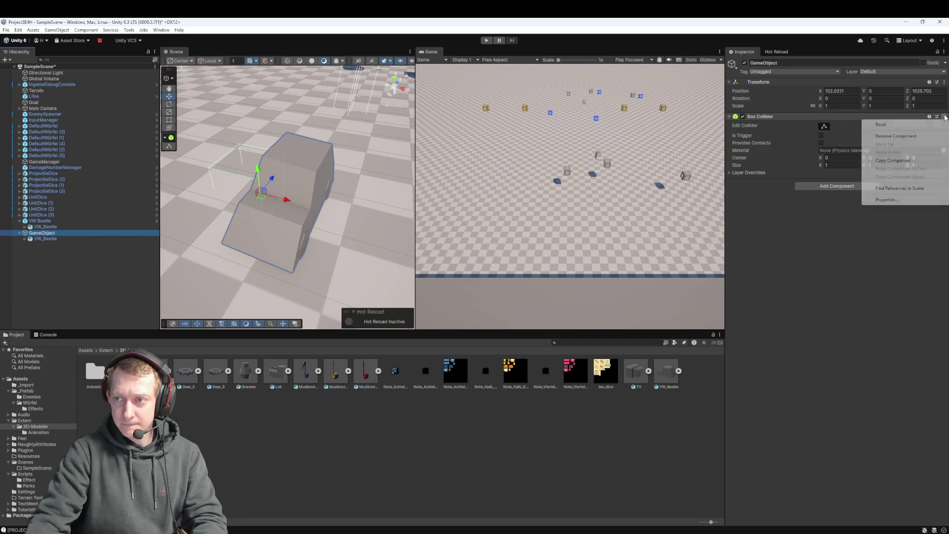
click(891, 136)
click(51, 241)
click(54, 235)
click(857, 119)
click(841, 129)
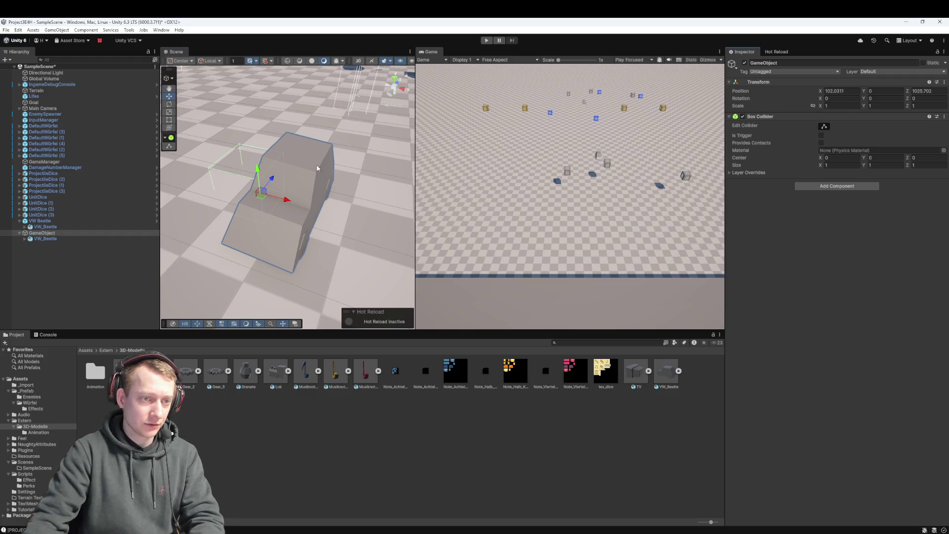
scroll(317, 168, up, 3)
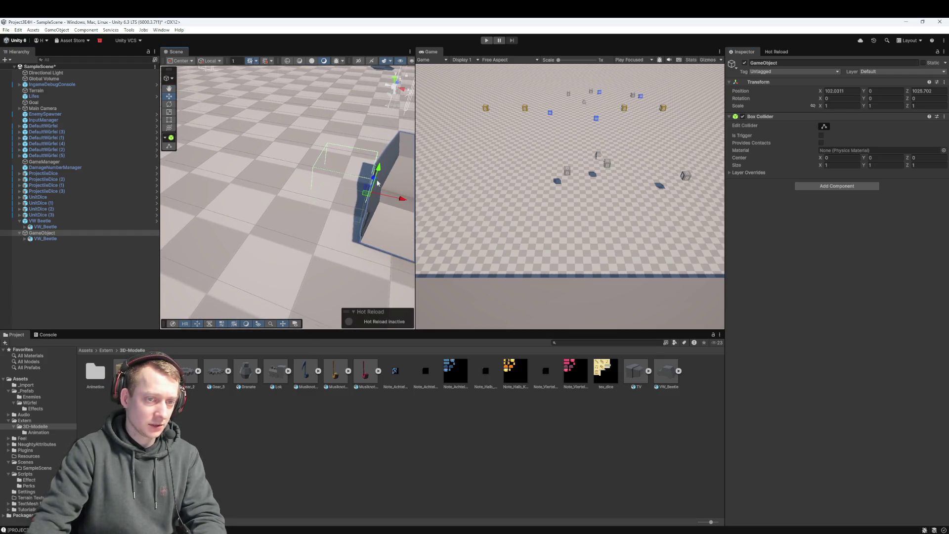
click(46, 234)
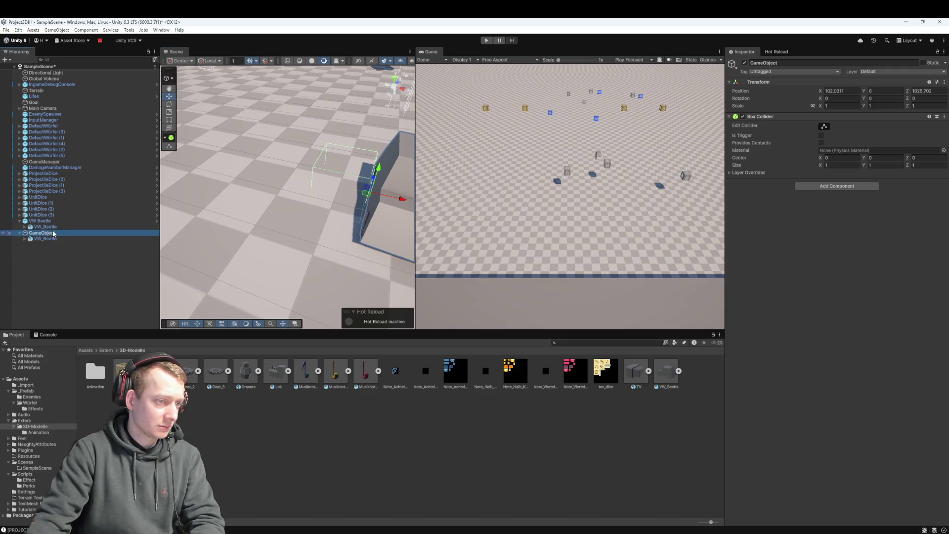
key(Delete)
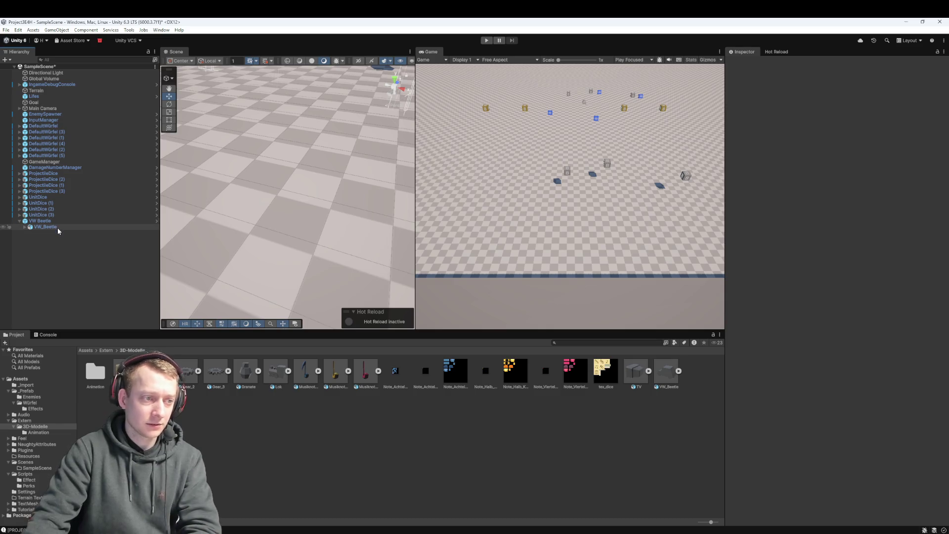
Deselect everything in the Hierarchy and switch to Fork to view the unstaged beetle changes
click(58, 227)
double_click(57, 227)
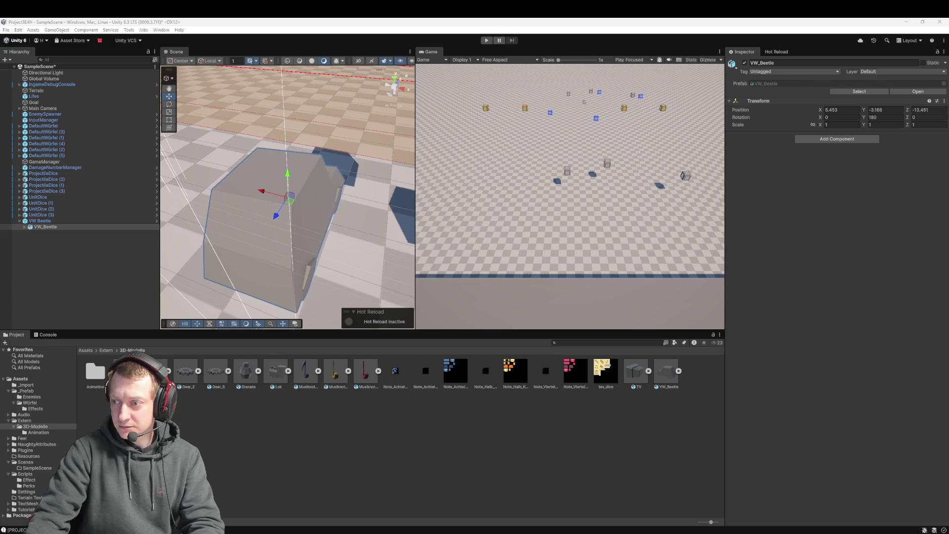
click(509, 463)
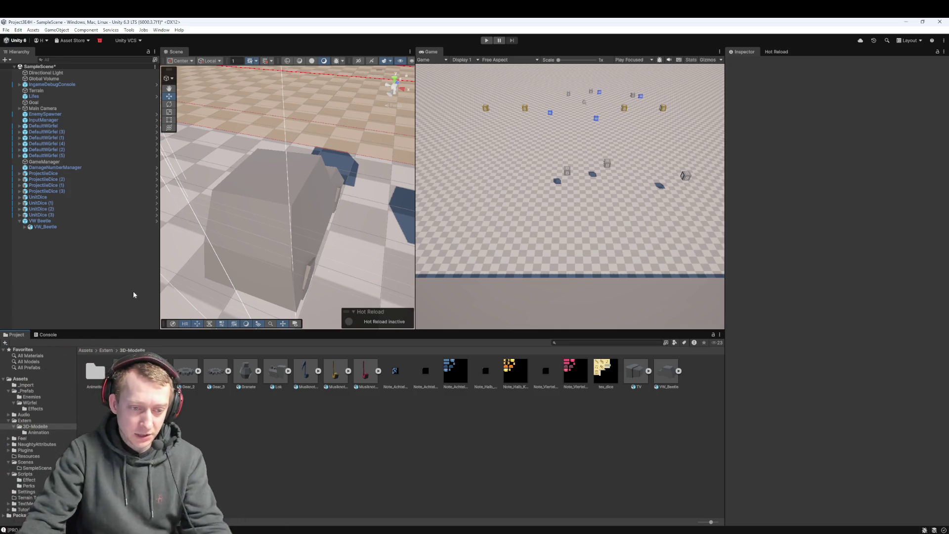
key(alt+Tab)
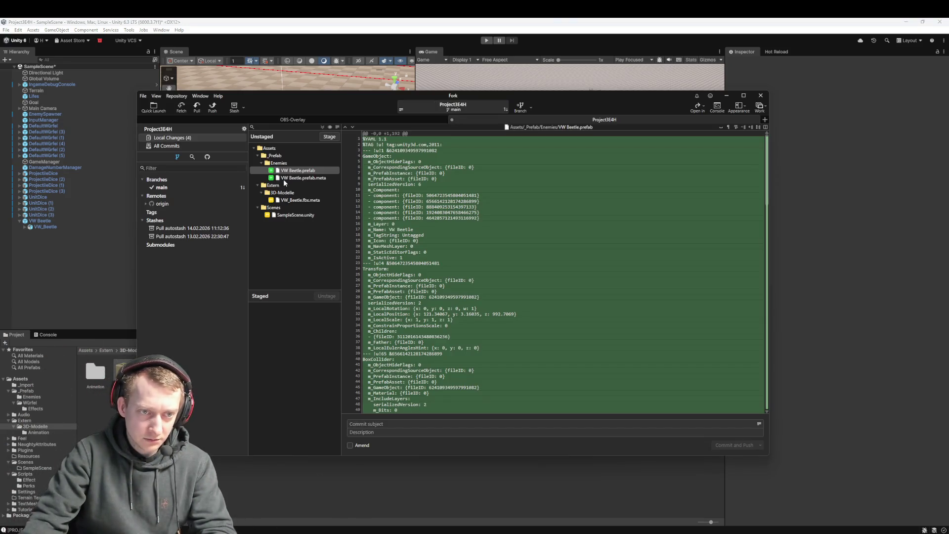
Review the SampleScene.unity diff, fetch, and pull origin/main with rebase and stash enabled
click(286, 214)
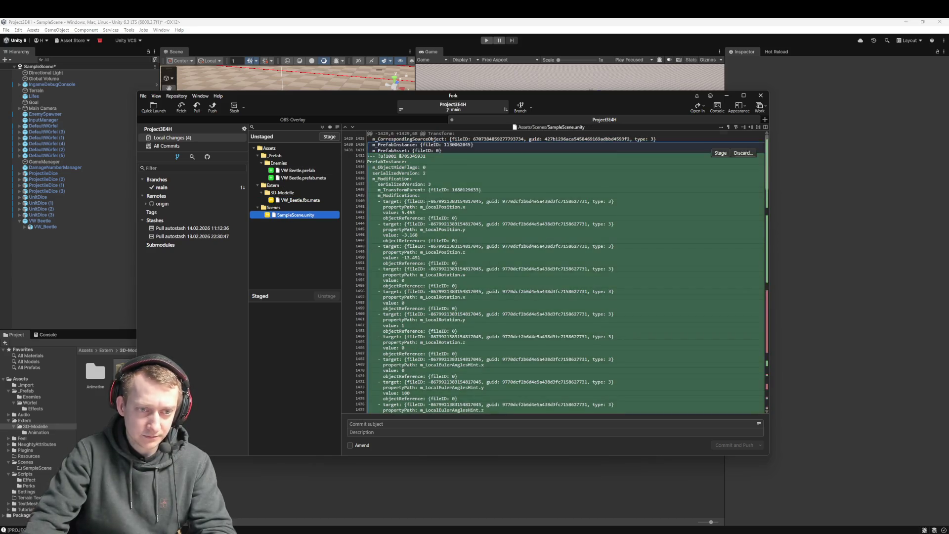
click(181, 106)
click(500, 291)
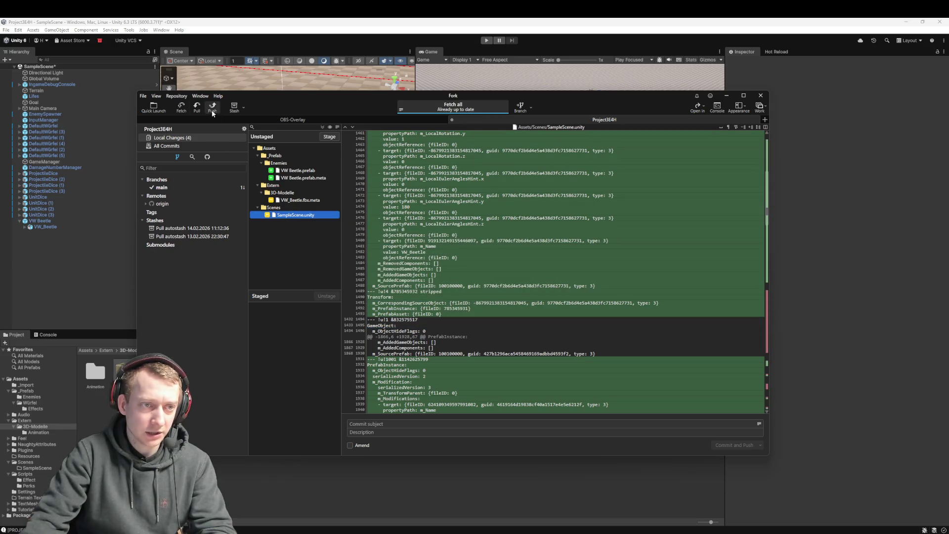
click(197, 107)
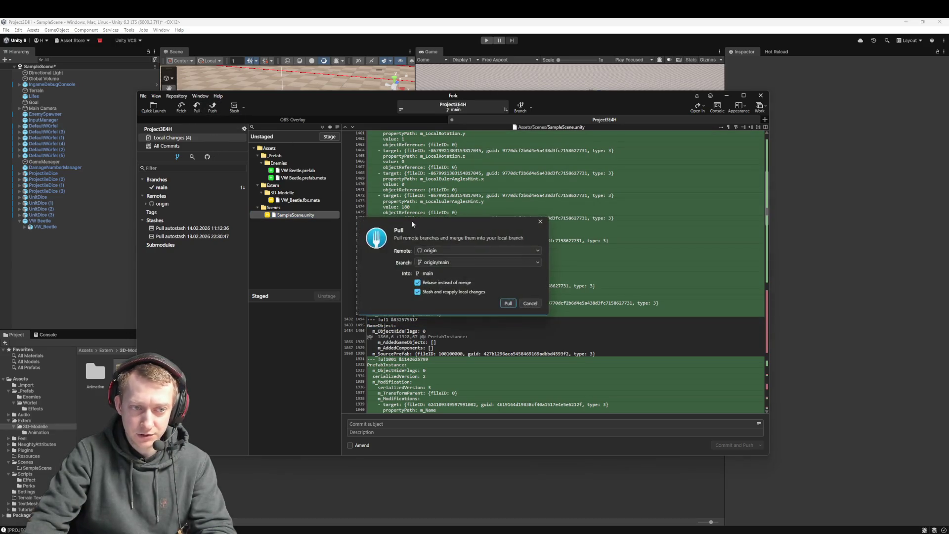
click(507, 303)
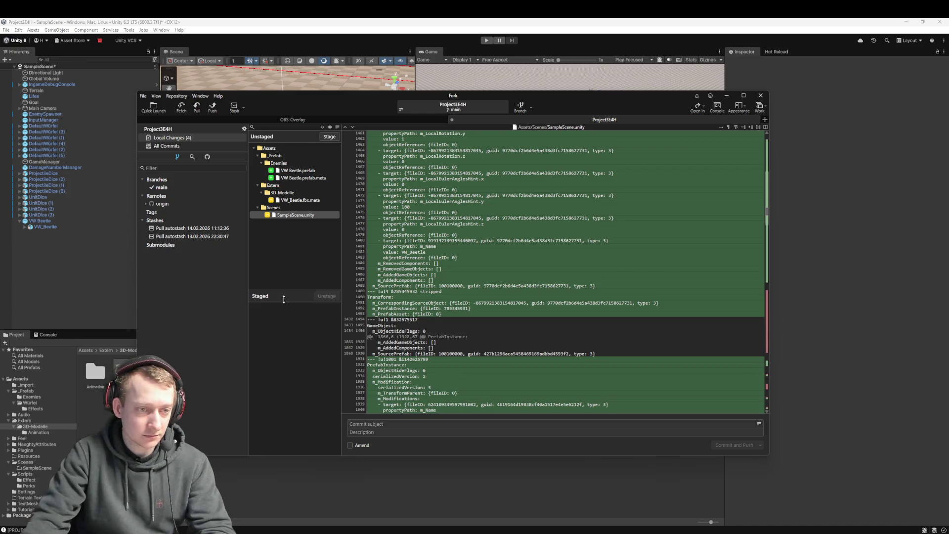
click(70, 274)
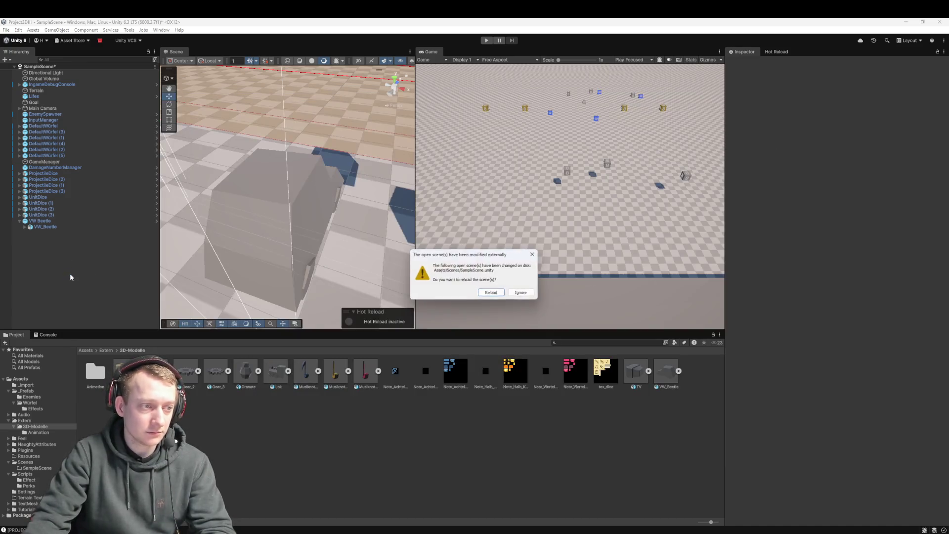
Reload the changed SampleScene and inspect the VW_Beetle model's body and wheel parts
click(490, 292)
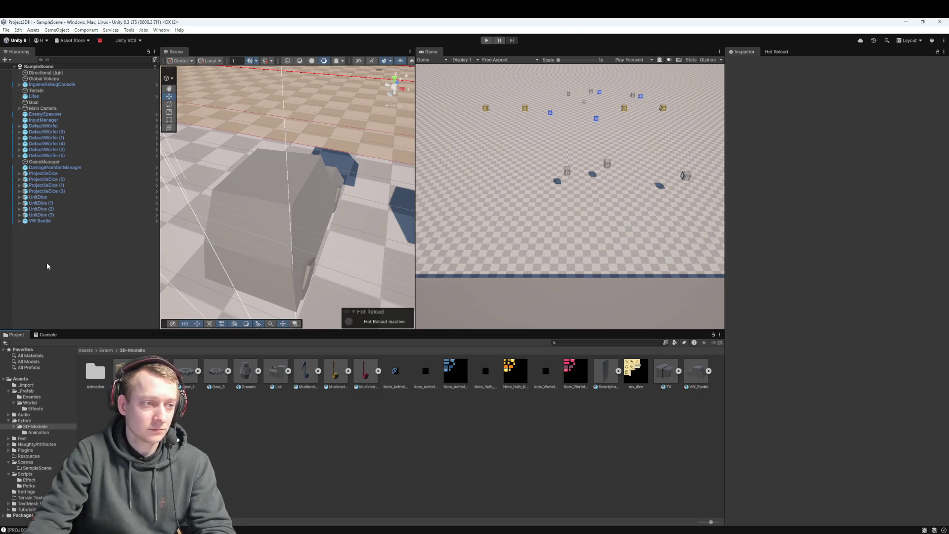
click(23, 221)
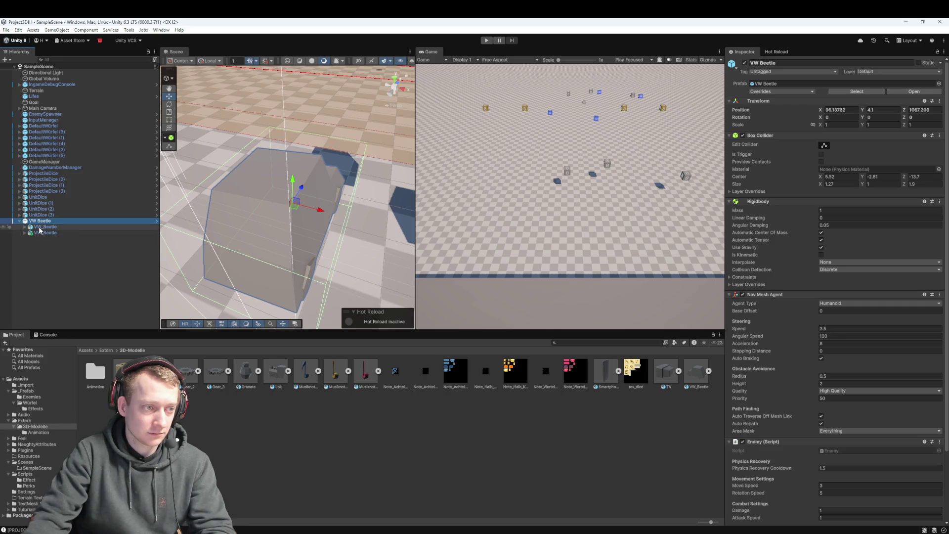
click(45, 226)
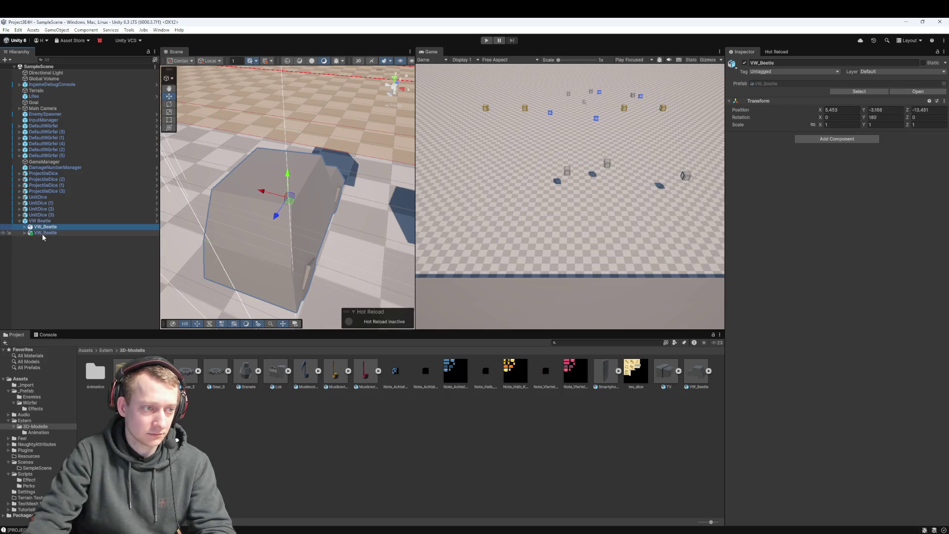
click(25, 227)
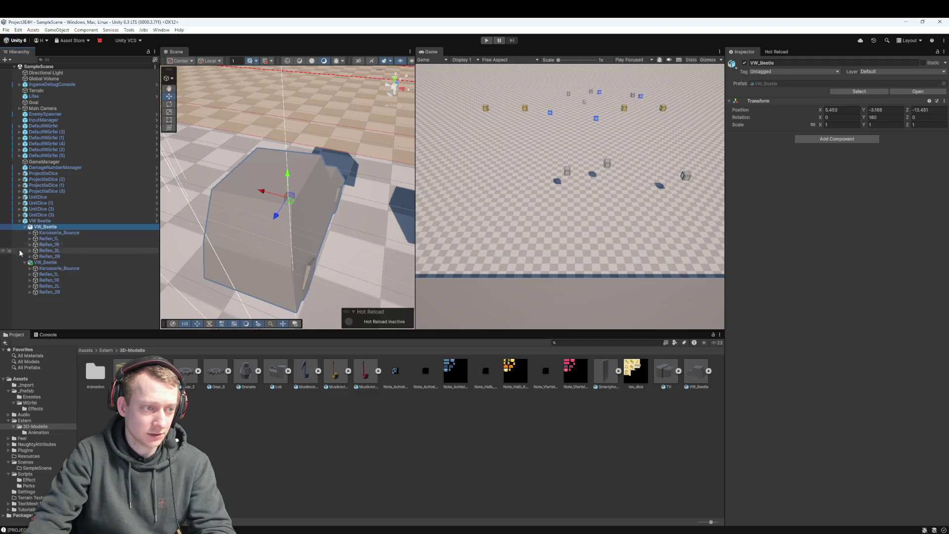
click(40, 262)
drag(39, 263, 83, 260)
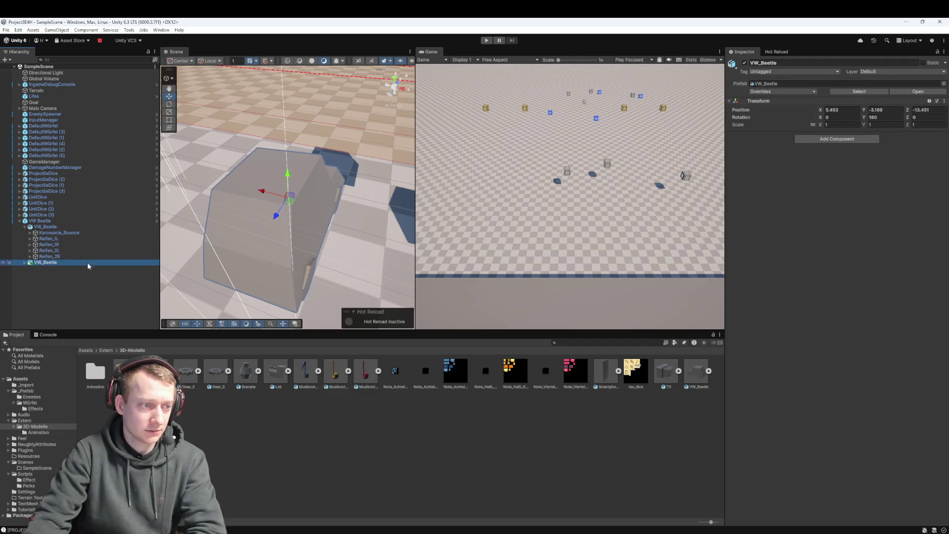
key(Delete)
Delete the VW_Beetle car model from under the VW Beetle enemy
click(61, 227)
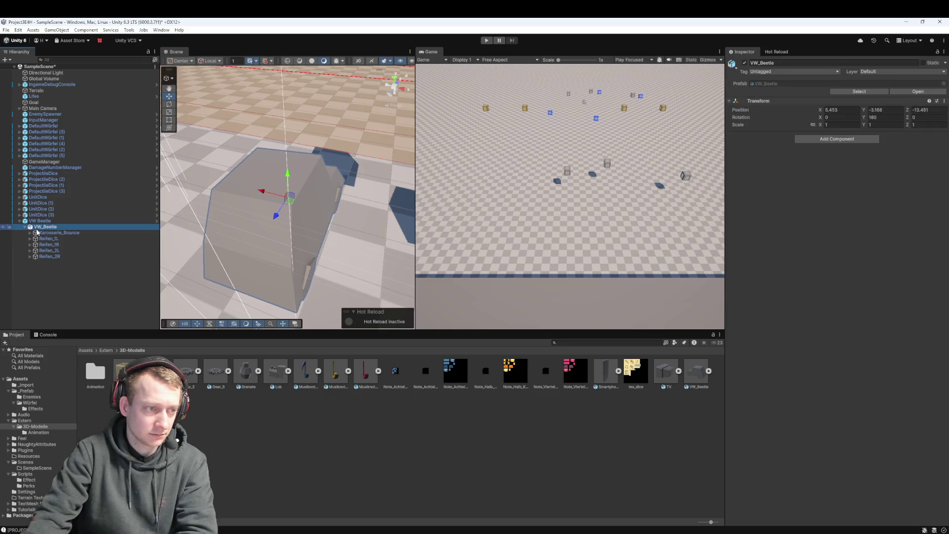
click(49, 221)
click(53, 227)
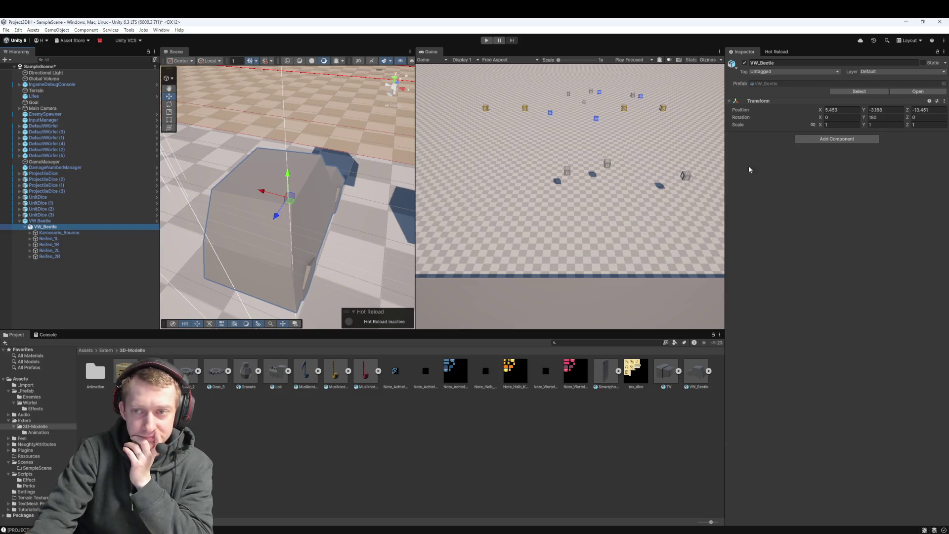
key(Delete)
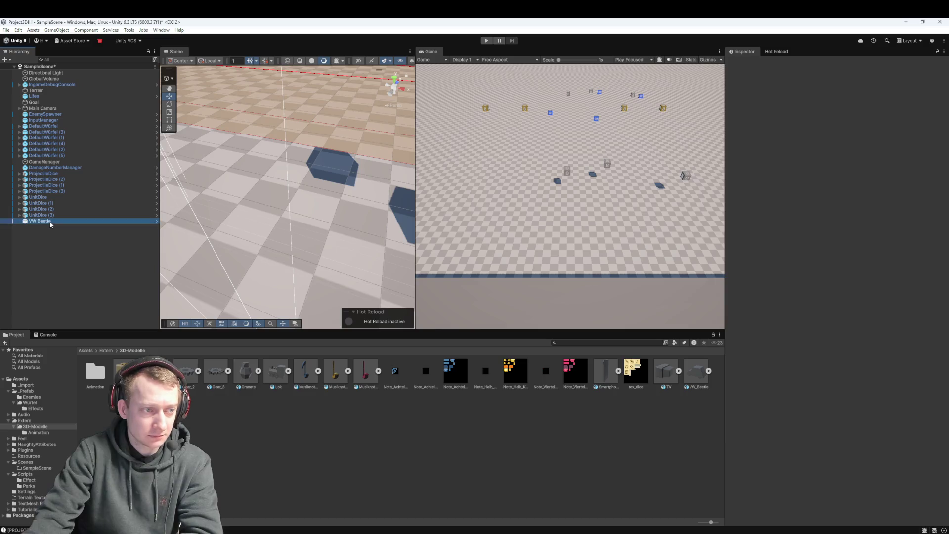
click(49, 221)
Show the VW_Beetle model's import settings with the Fahrerei clip's Loop Time on
double_click(705, 379)
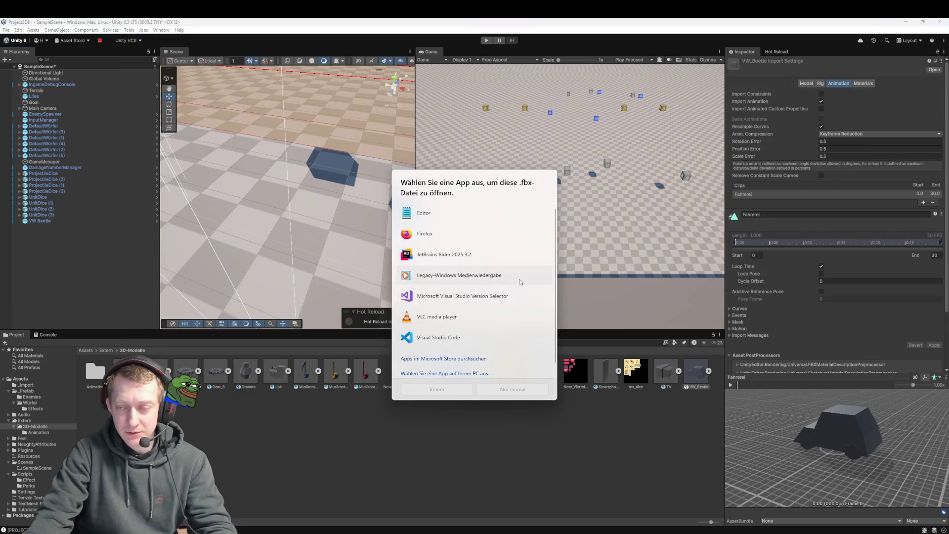
key(Escape)
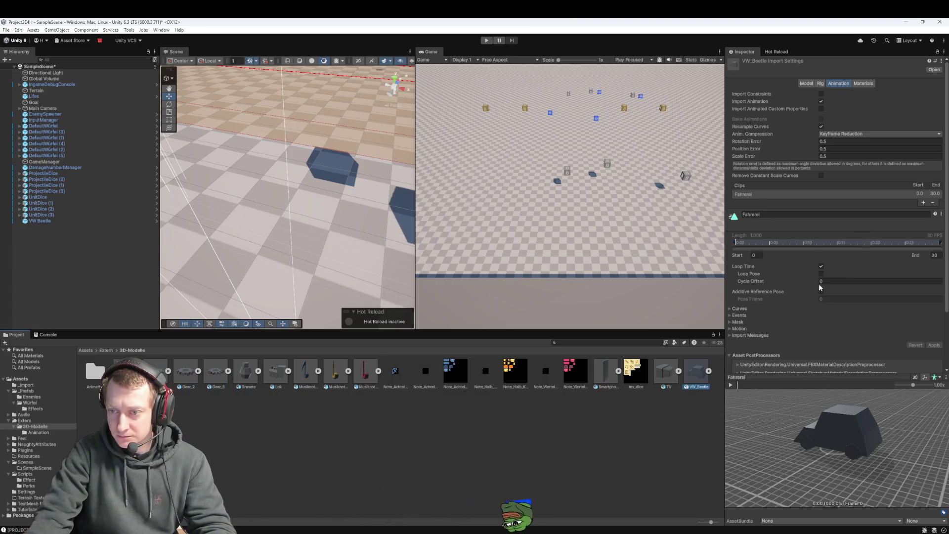
click(275, 379)
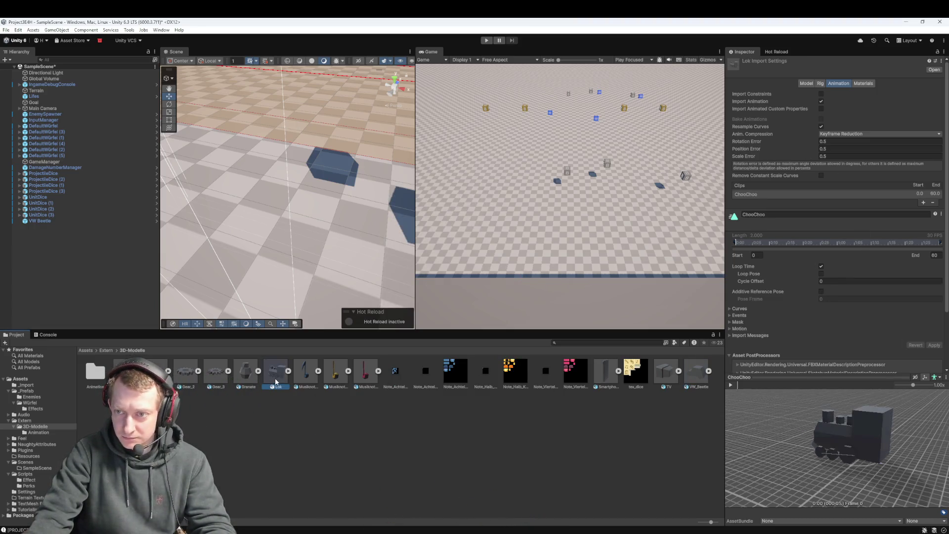
click(705, 379)
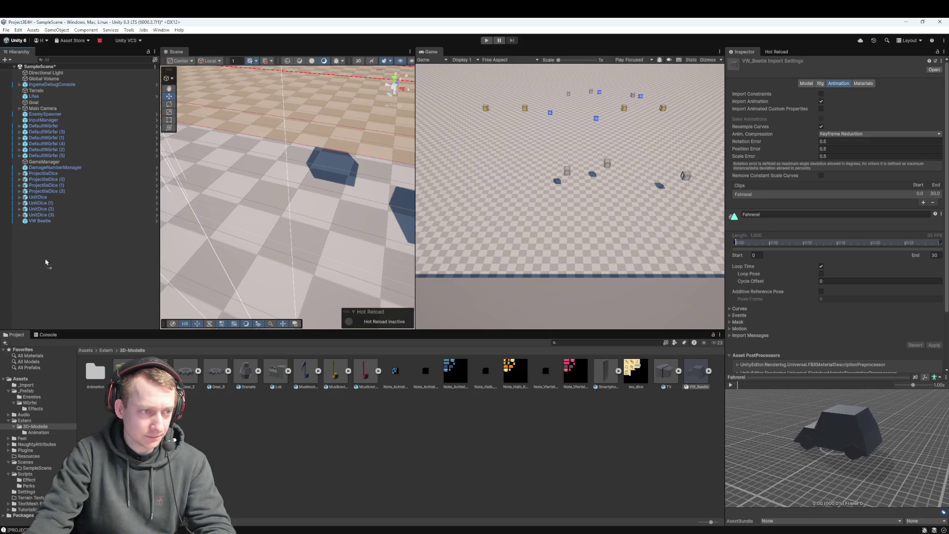
Lower the VW_Beetle child model inside the enemy and turn it to 180° on Y
double_click(40, 221)
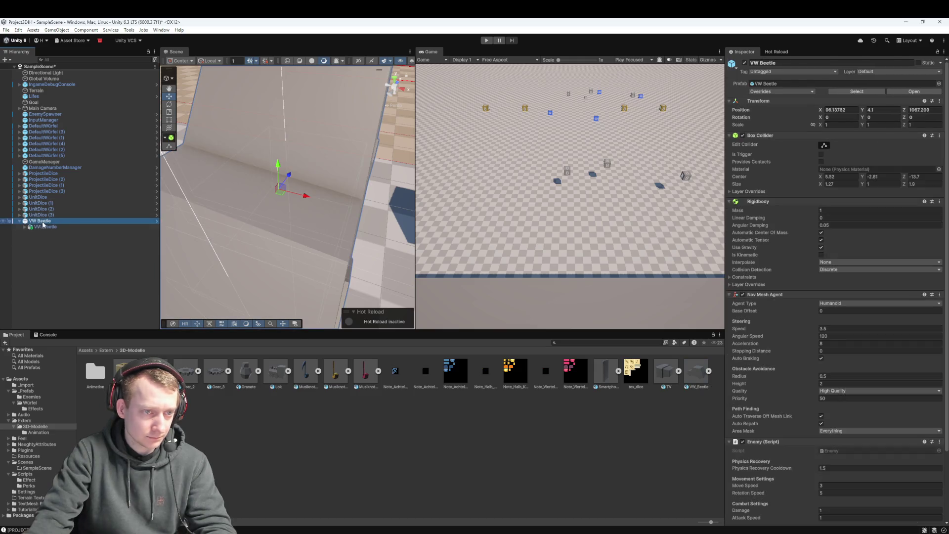
scroll(336, 183, up, 3)
scroll(337, 183, down, 3)
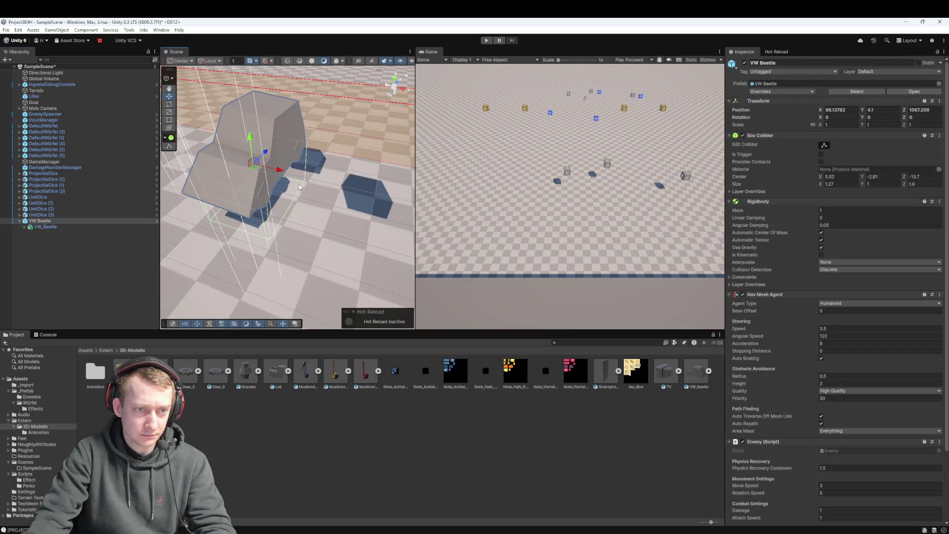
click(90, 227)
drag(253, 118, 219, 192)
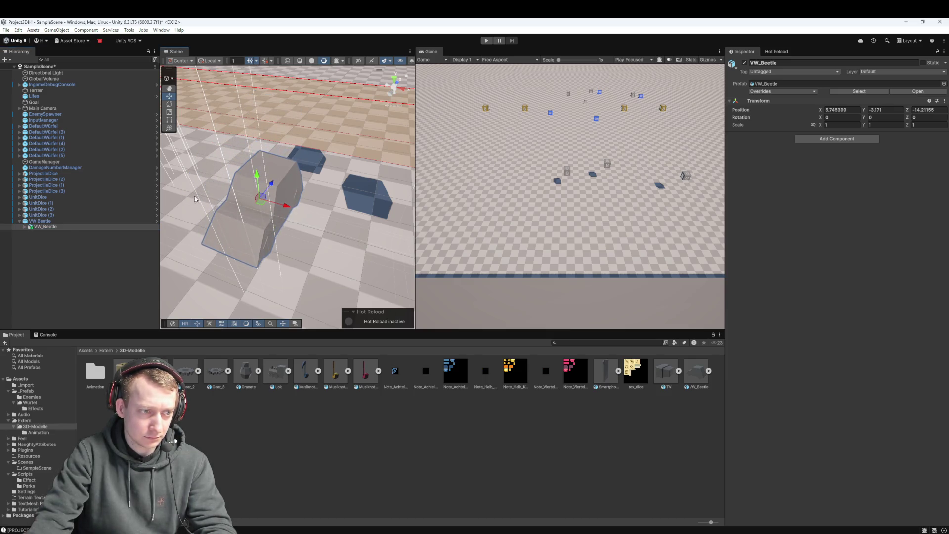
click(64, 222)
click(62, 228)
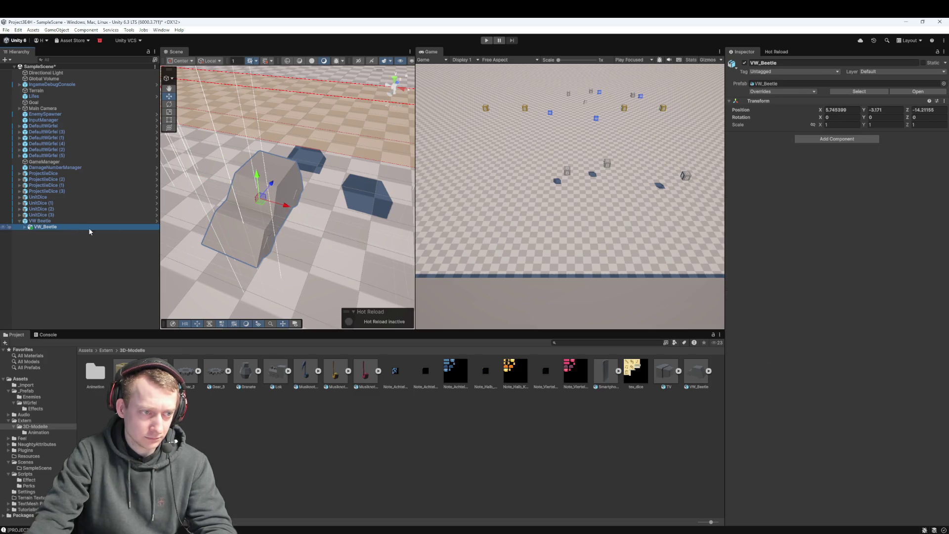
click(824, 119)
key(Tab)
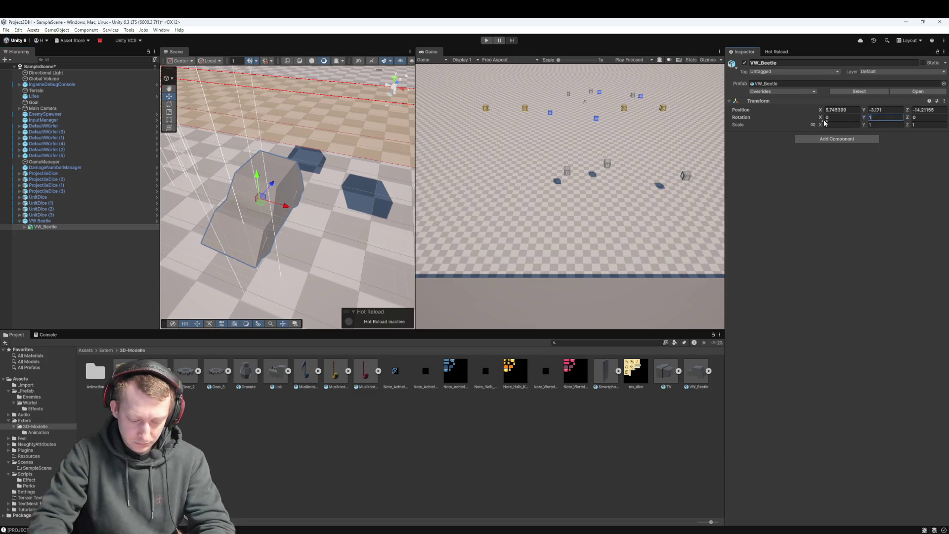
text(80)
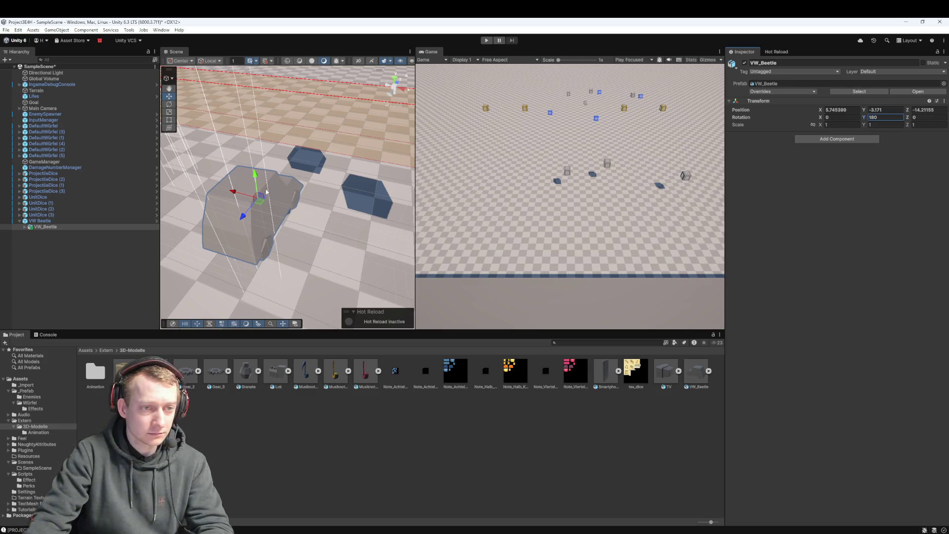
Nudge the VW_Beetle model along X to 5.595, -3.075, -13.587 and show the 3D-Modelle folder
click(72, 221)
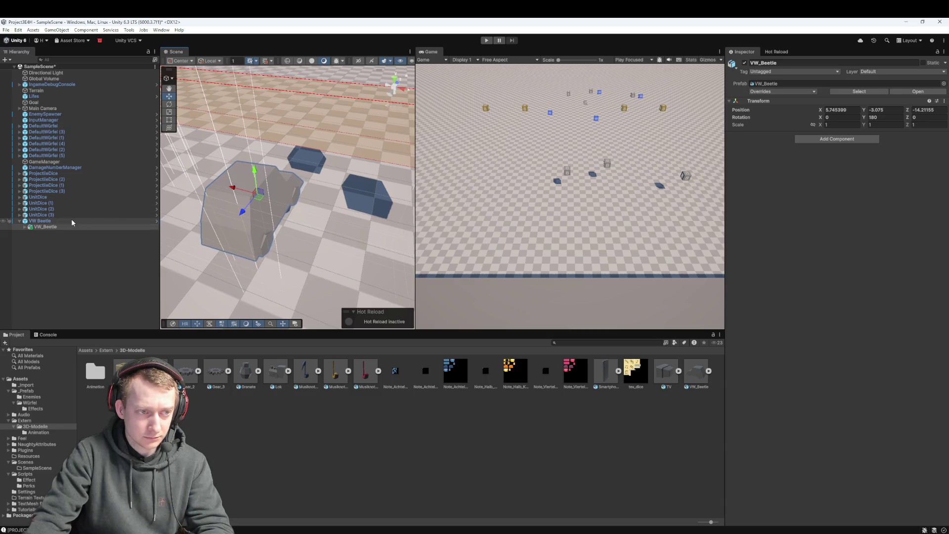
click(68, 226)
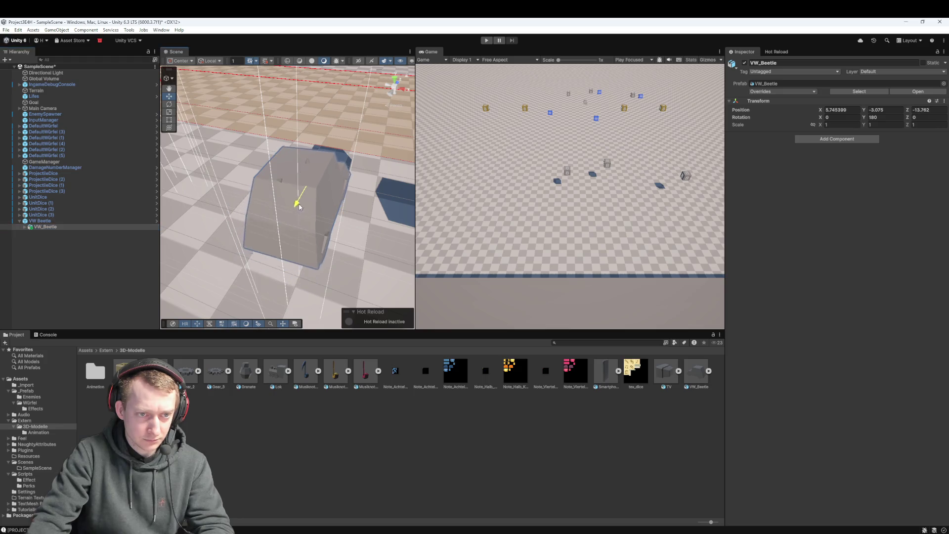
click(85, 221)
click(83, 226)
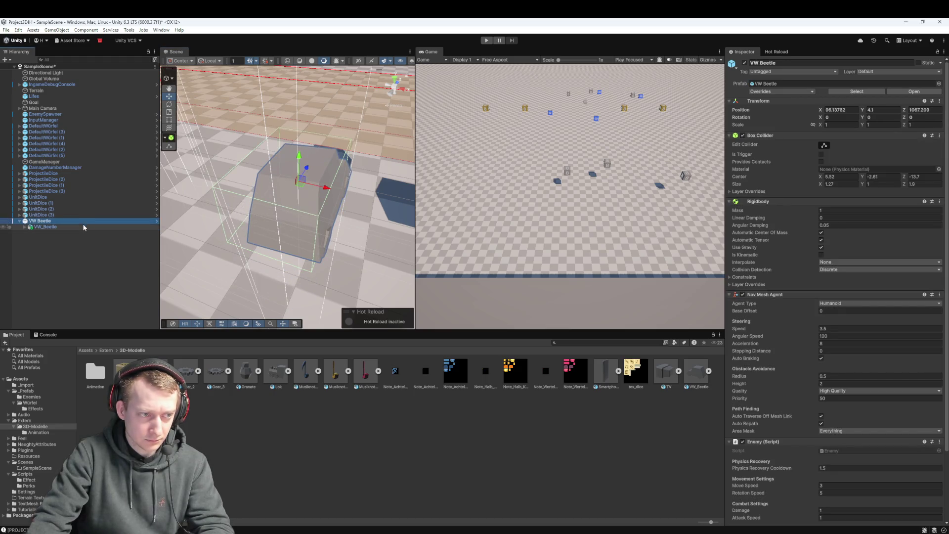
drag(289, 183, 285, 183)
click(83, 221)
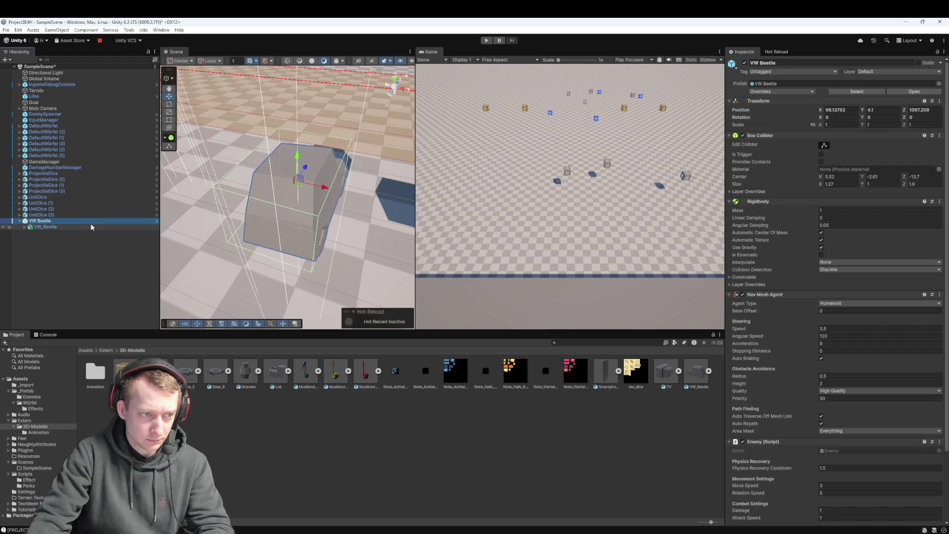
click(91, 226)
click(92, 221)
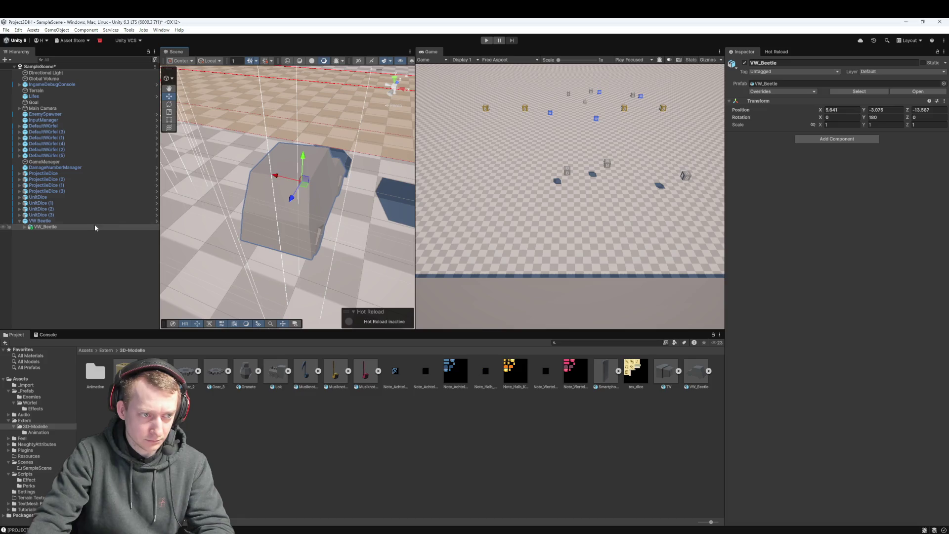
click(85, 226)
drag(280, 177, 277, 178)
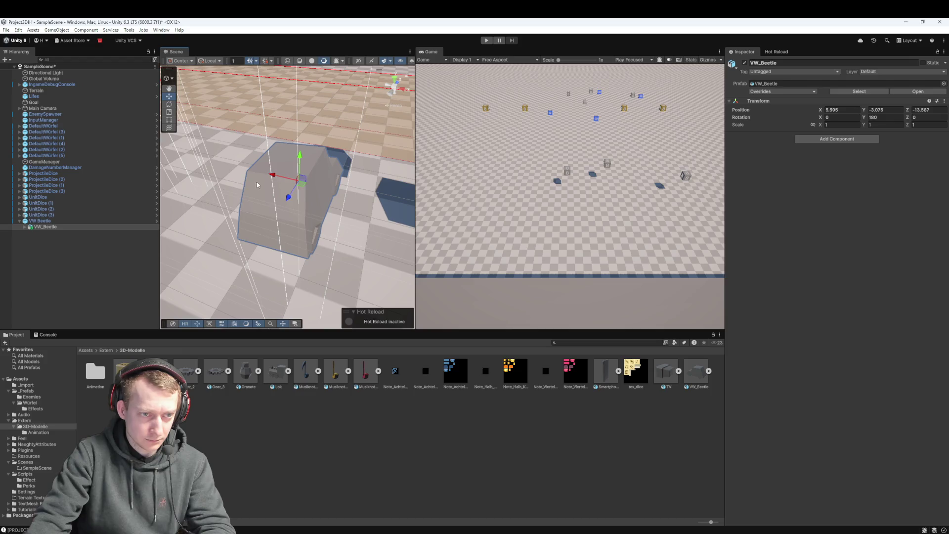
click(94, 220)
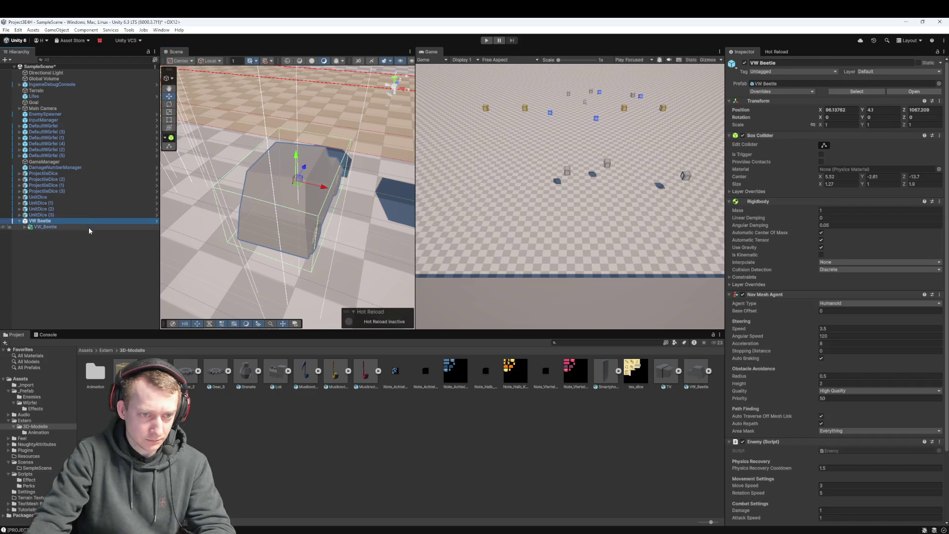
click(105, 375)
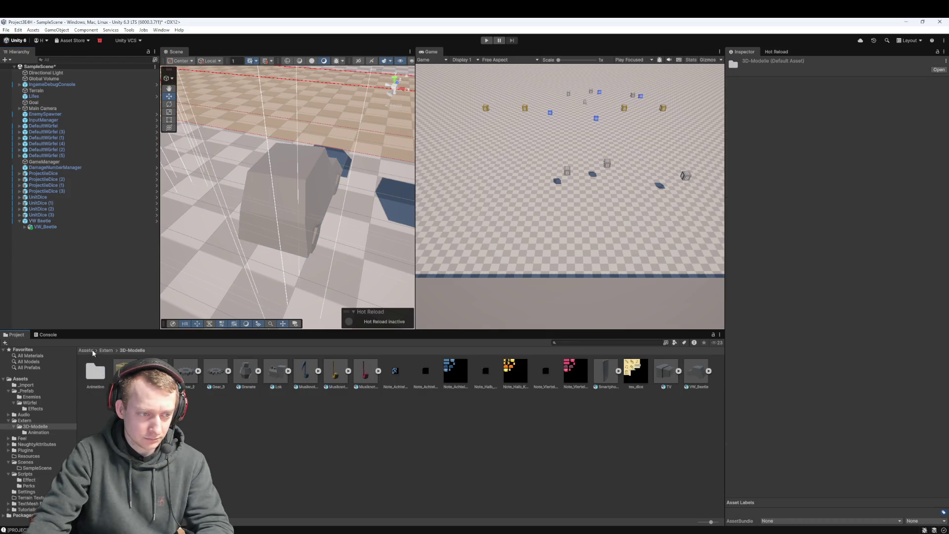
Apply all overrides from the VW Beetle enemy to its prefab
click(85, 350)
click(39, 220)
click(802, 91)
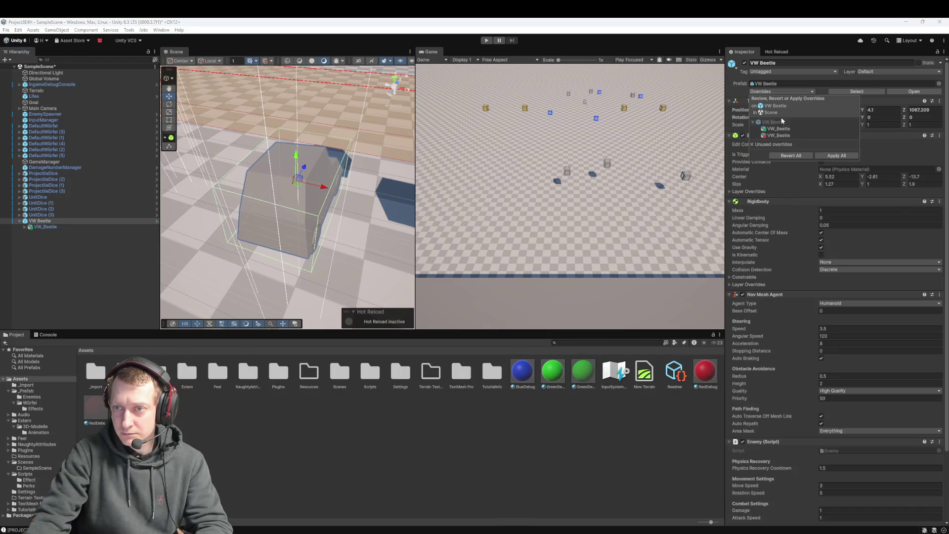
click(821, 156)
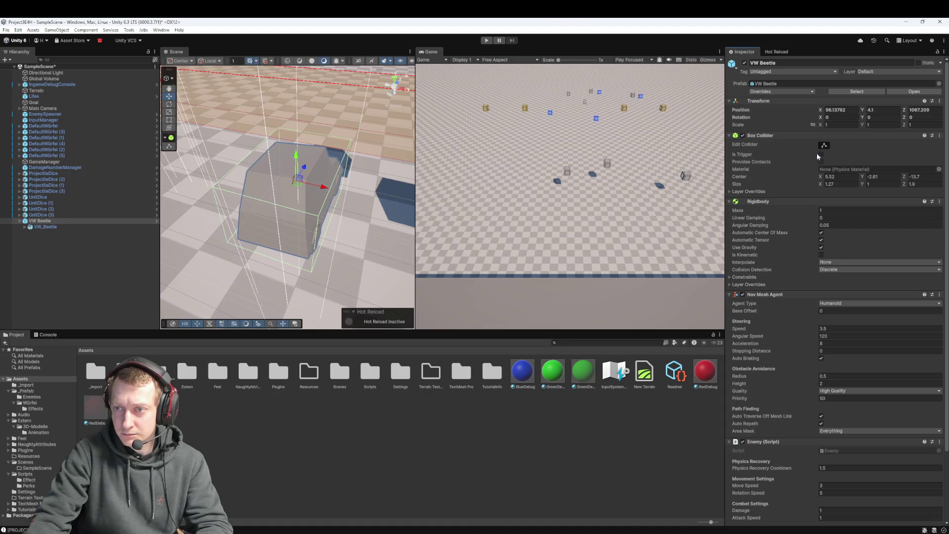
Lower the Enemy script's Move Speed on VW Beetle from 3 to 1
click(52, 228)
scroll(319, 210, down, 5)
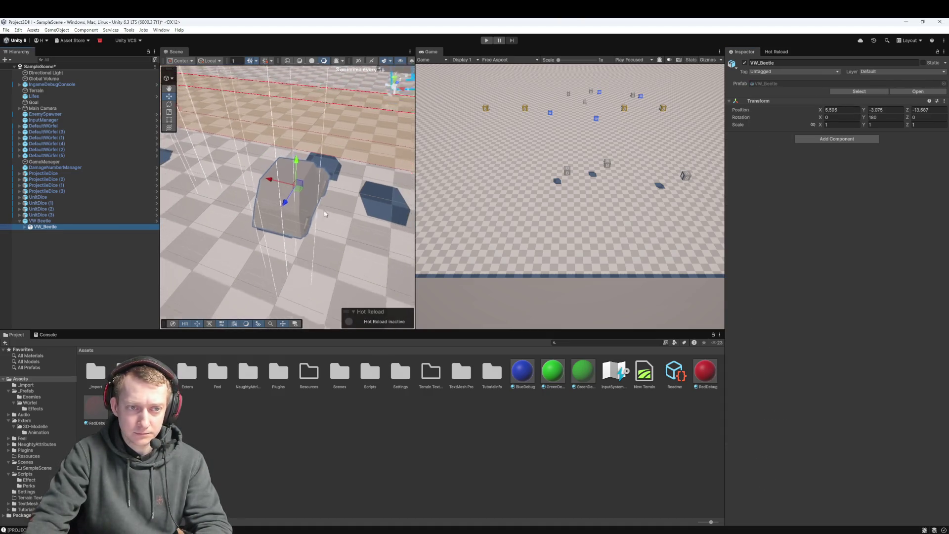
scroll(334, 196, down, 2)
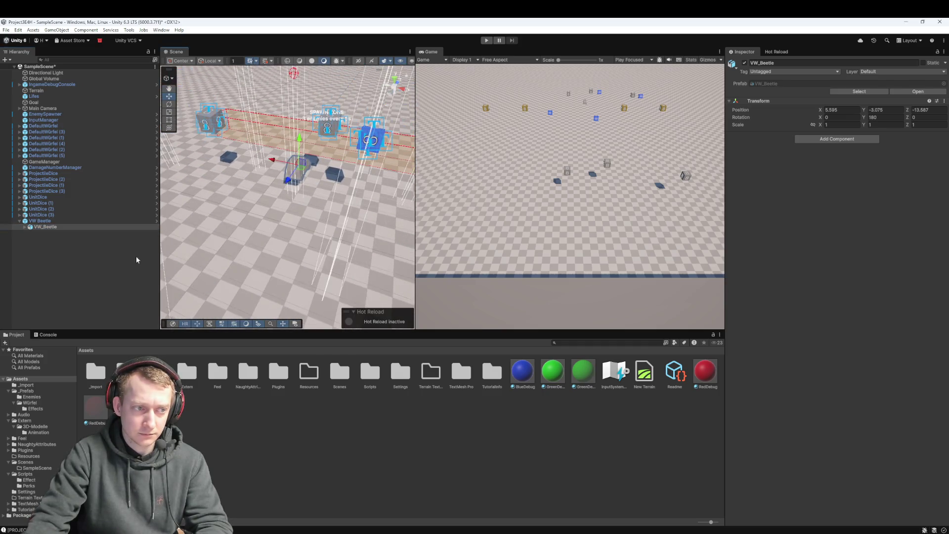
click(83, 221)
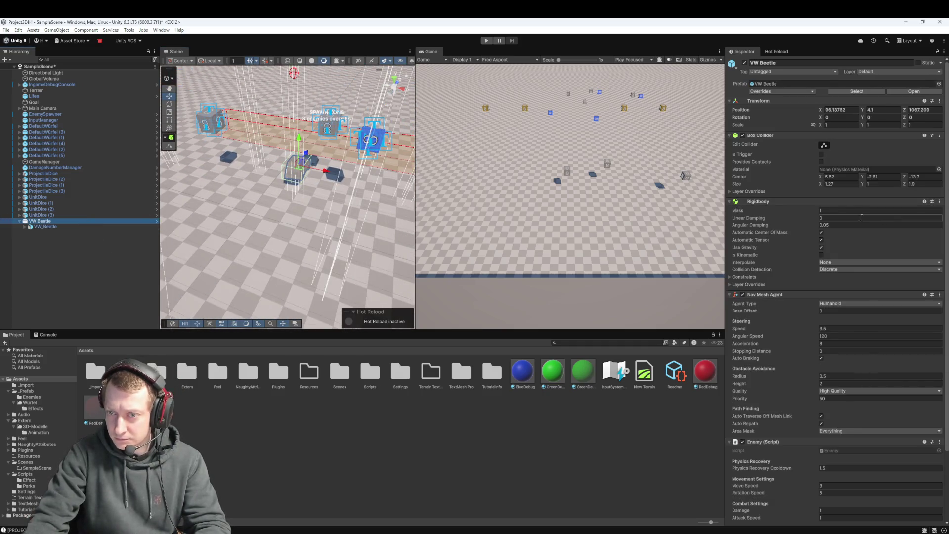
scroll(808, 286, down, 3)
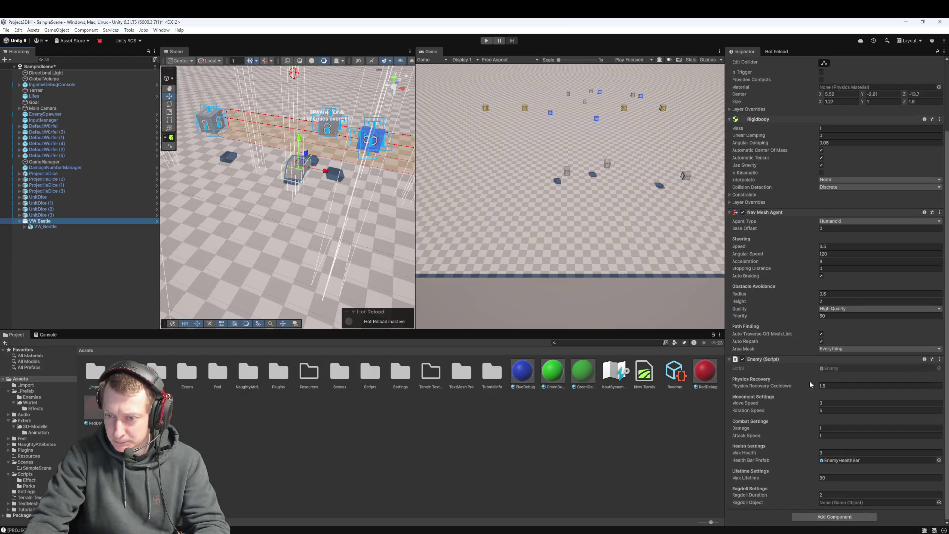
drag(793, 407, 789, 408)
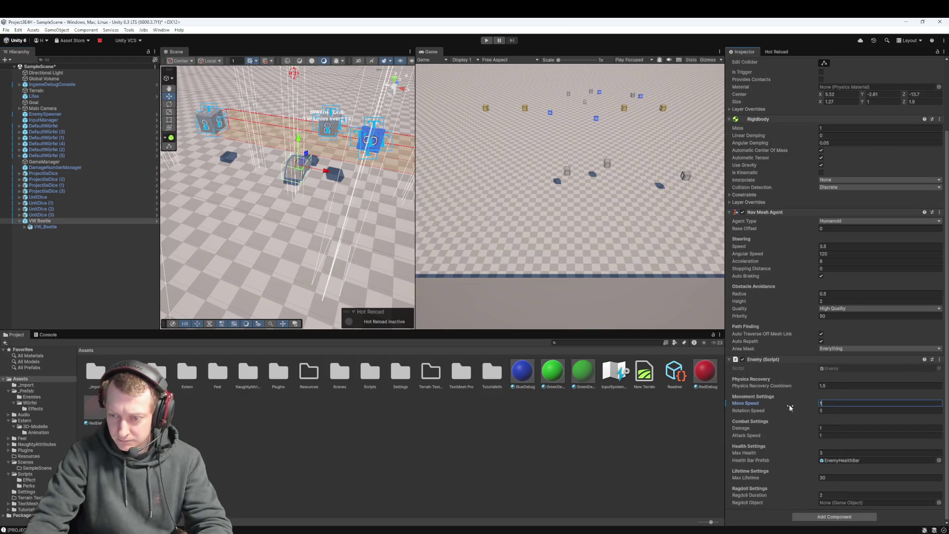
click(485, 42)
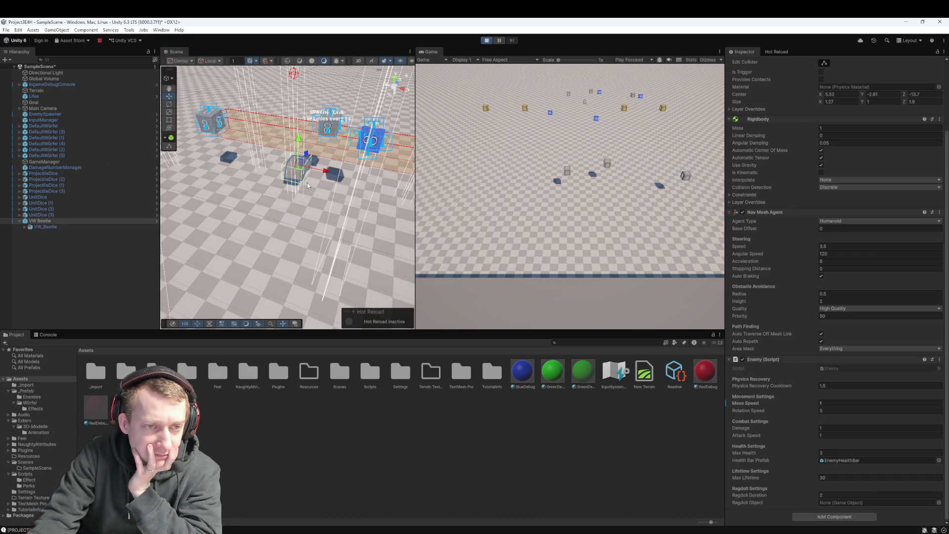
drag(307, 182, 353, 256)
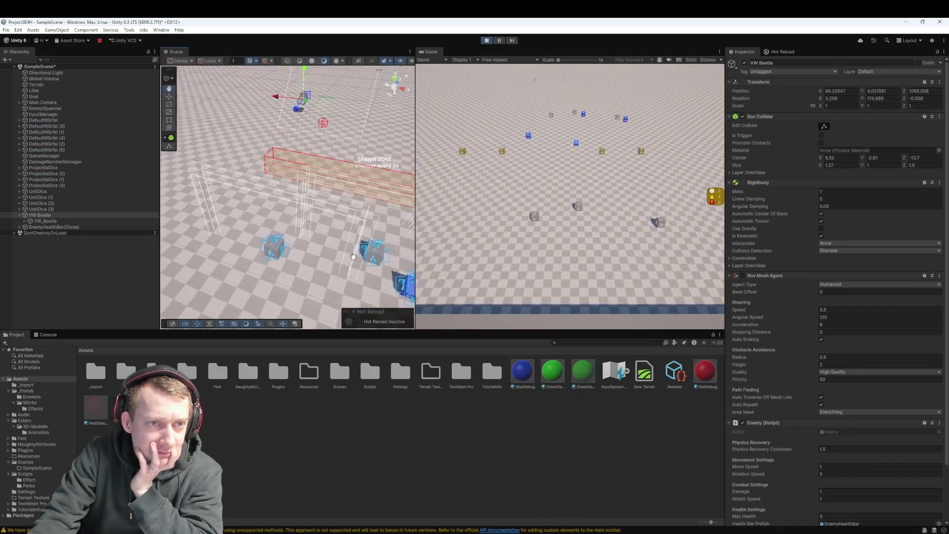
double_click(39, 215)
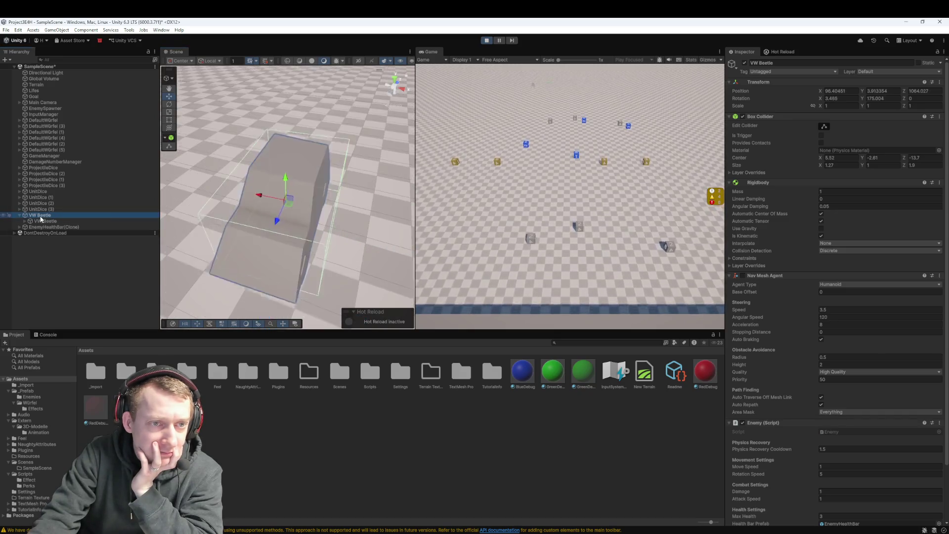
scroll(357, 173, down, 3)
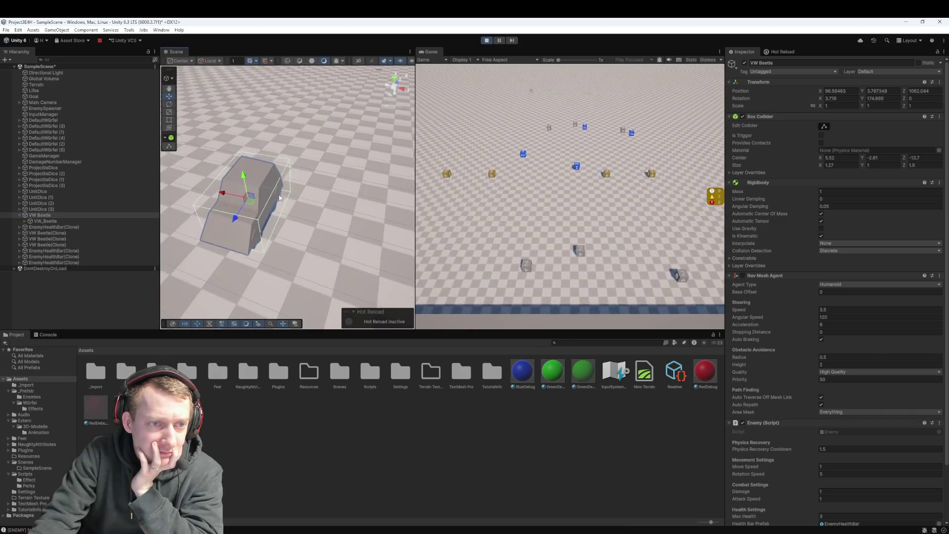
mouse_move(280, 196)
mouse_down()
mouse_move(355, 132)
mouse_move(357, 141)
mouse_move(339, 131)
mouse_move(337, 170)
mouse_up()
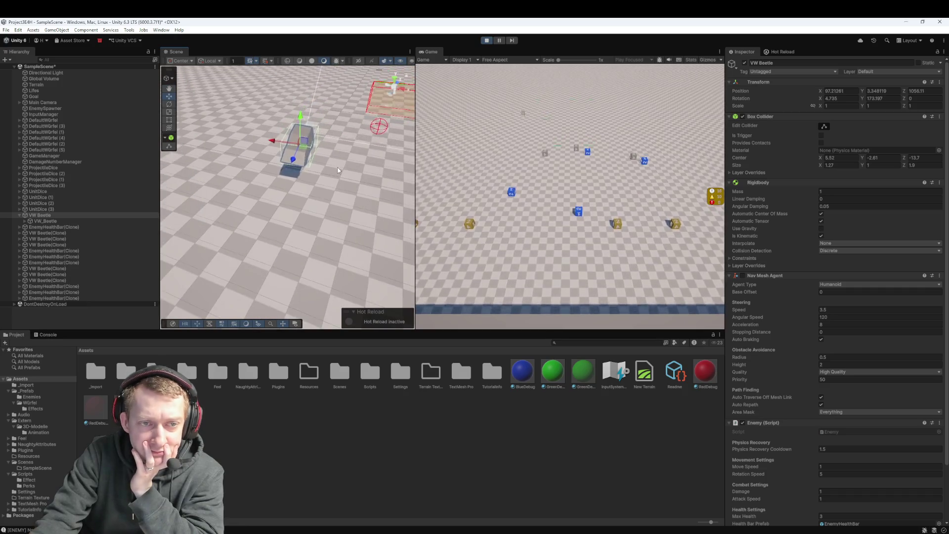
click(499, 40)
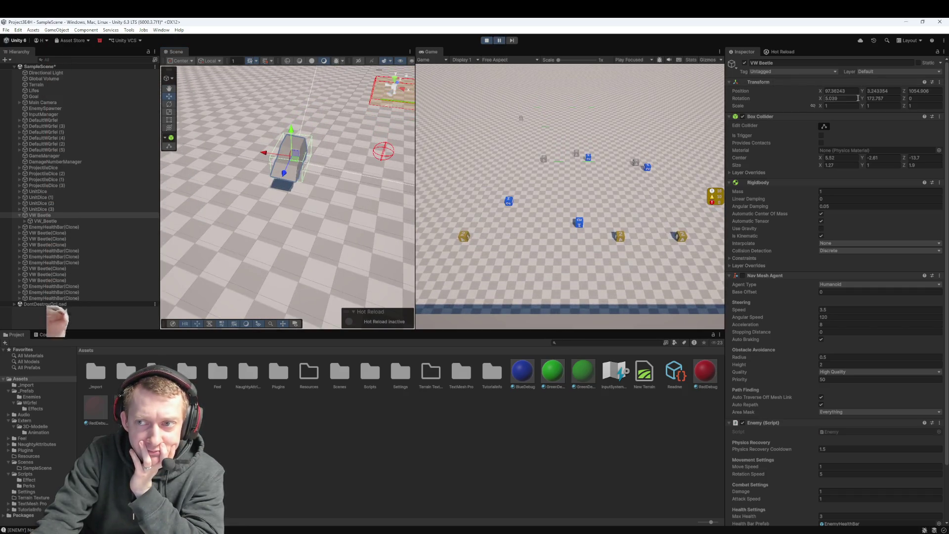
mouse_move(902, 100)
mouse_down()
mouse_move(293, 105)
mouse_move(833, 102)
mouse_move(515, 94)
mouse_move(860, 92)
mouse_up()
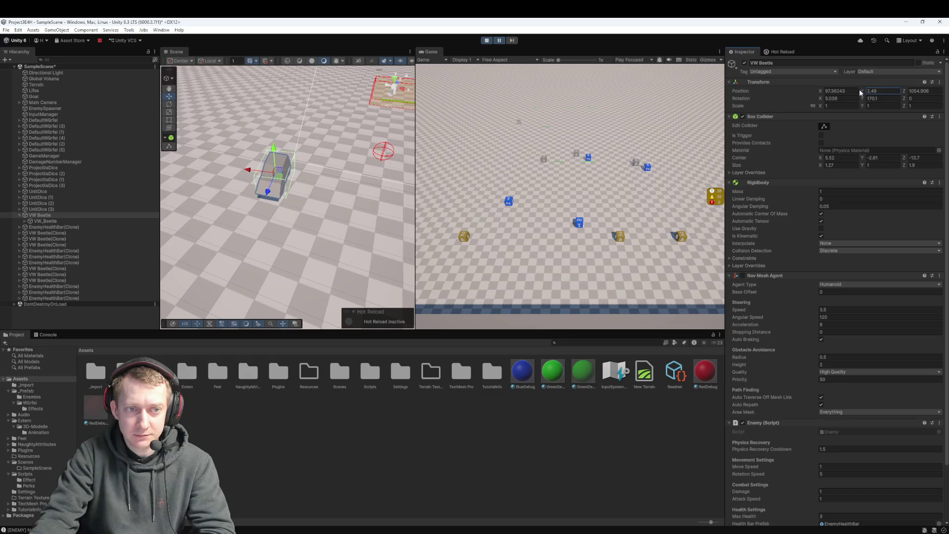
drag(14, 104, 941, 123)
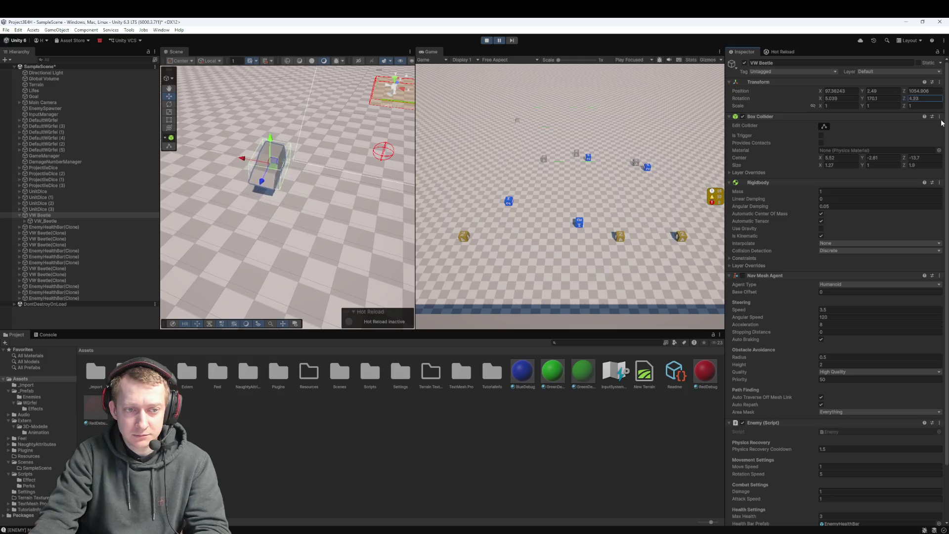
mouse_move(866, 98)
mouse_down()
mouse_move(892, 96)
mouse_move(852, 97)
mouse_up()
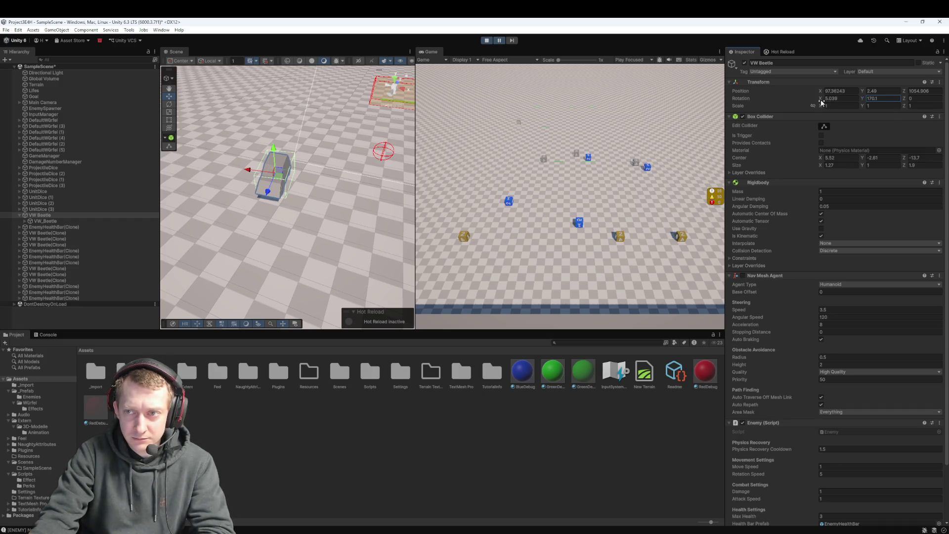
click(825, 101)
key(BackSpace)
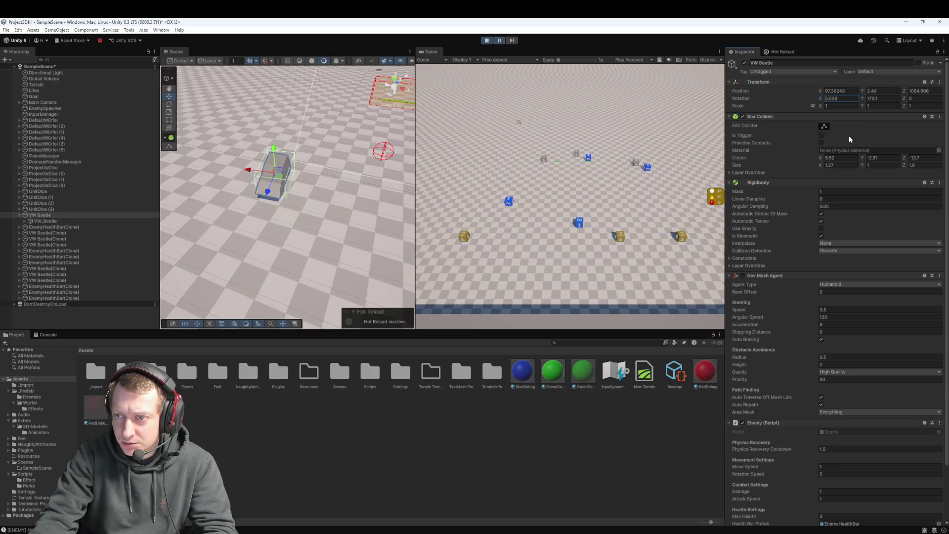
scroll(778, 153, down, 3)
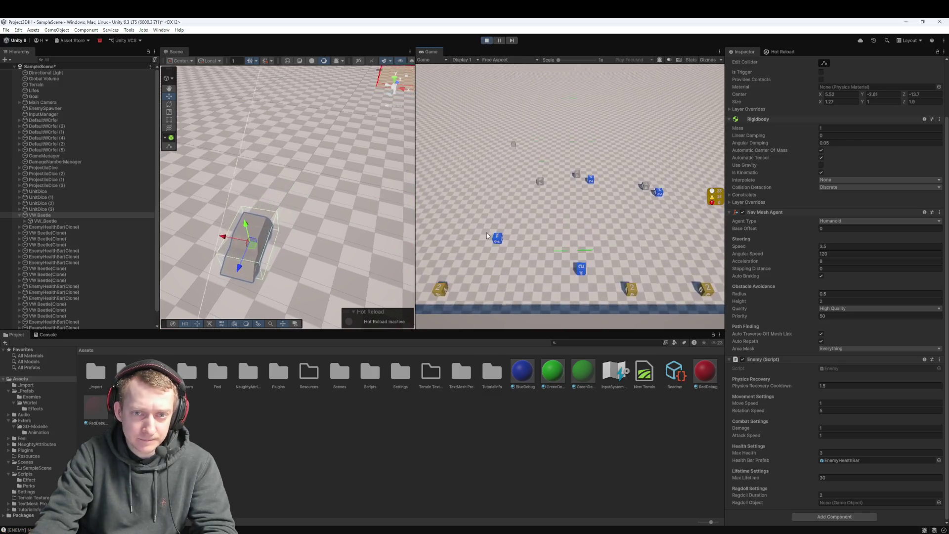
scroll(349, 233, up, 3)
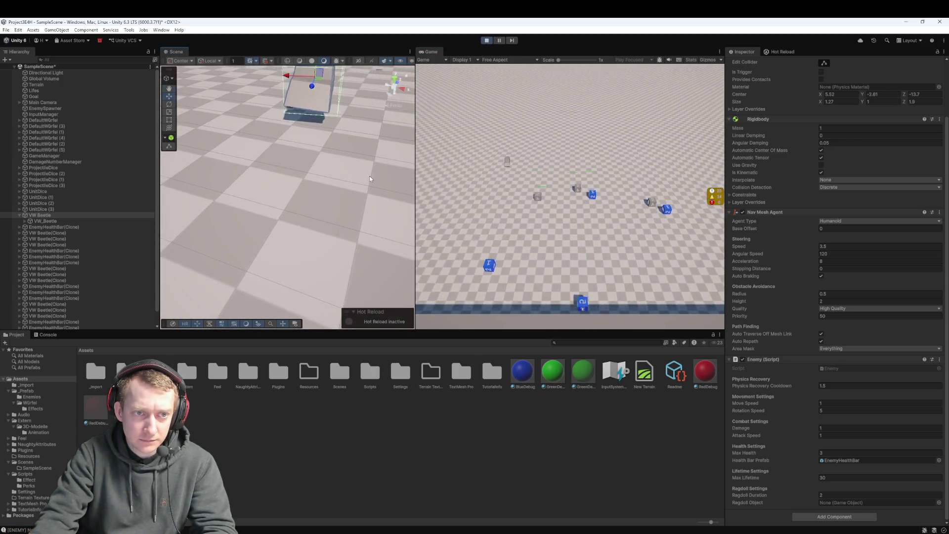
scroll(372, 177, down, 3)
scroll(346, 163, up, 3)
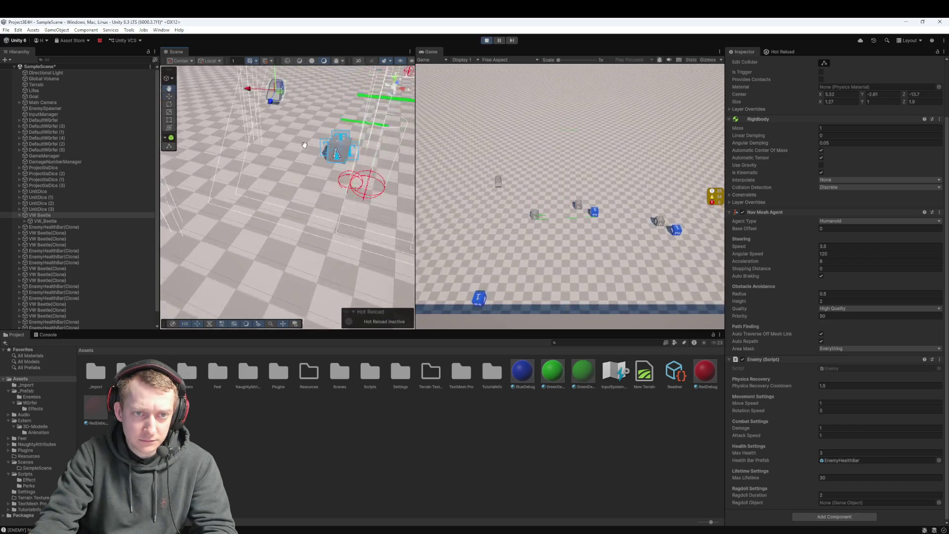
scroll(304, 144, down, 4)
scroll(321, 153, up, 5)
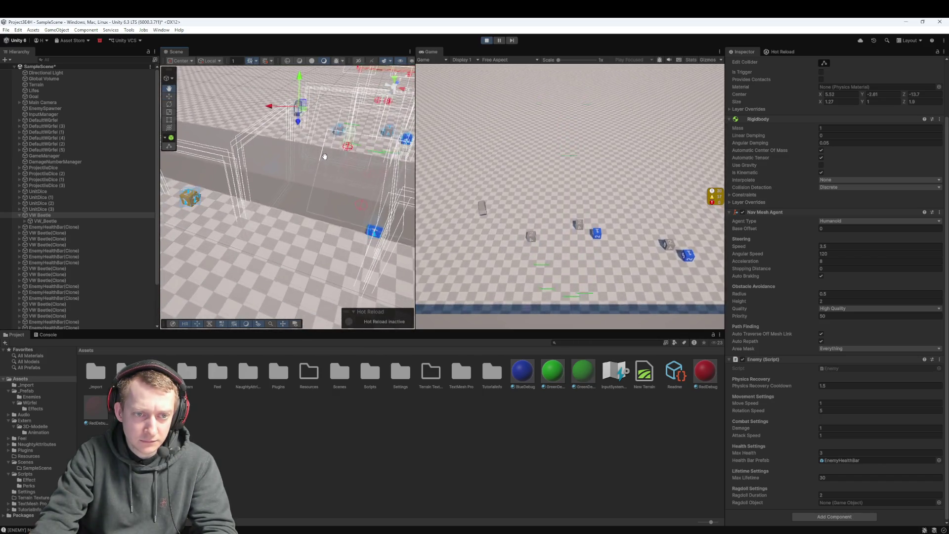
mouse_move(324, 153)
mouse_down()
mouse_move(320, 219)
mouse_move(326, 158)
mouse_up()
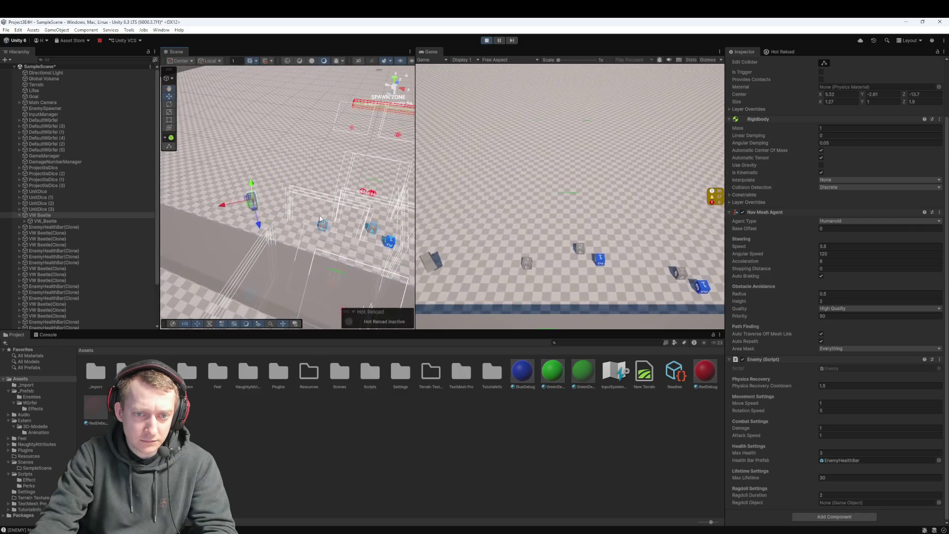
scroll(327, 150, up, 3)
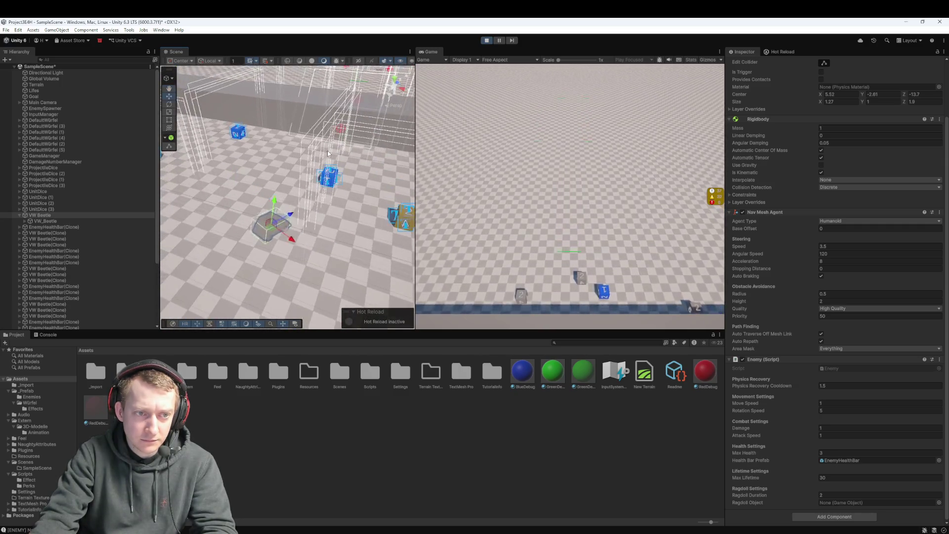
scroll(328, 148, down, 5)
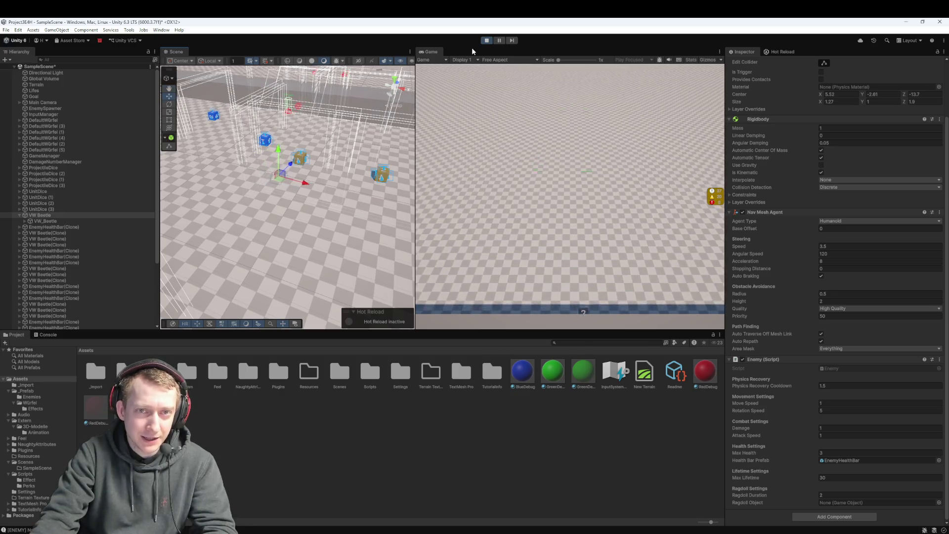
click(486, 40)
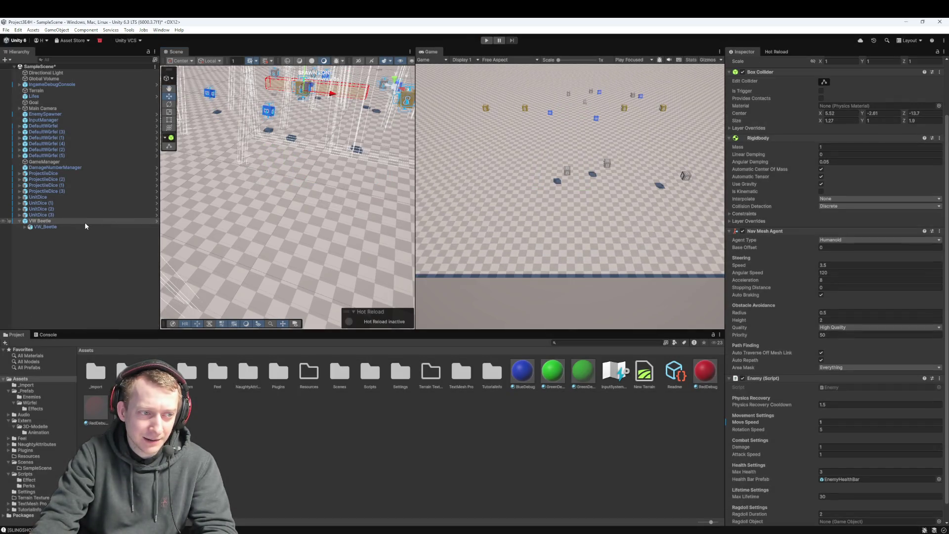
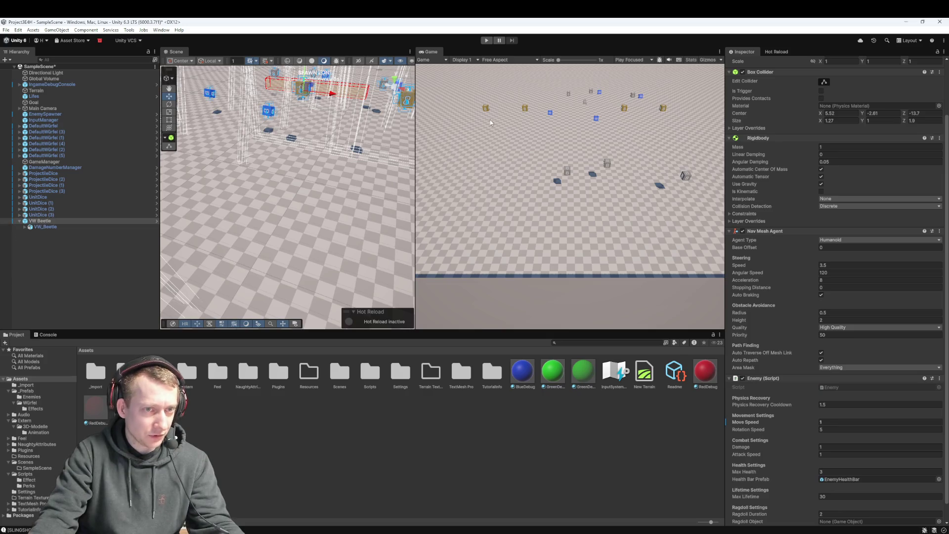
Select the VW Beetle enemy in the Hierarchy and frame it in the Scene view
scroll(286, 198, down, 3)
mouse_move(276, 188)
mouse_down()
mouse_move(244, 181)
mouse_move(292, 158)
mouse_up()
click(69, 219)
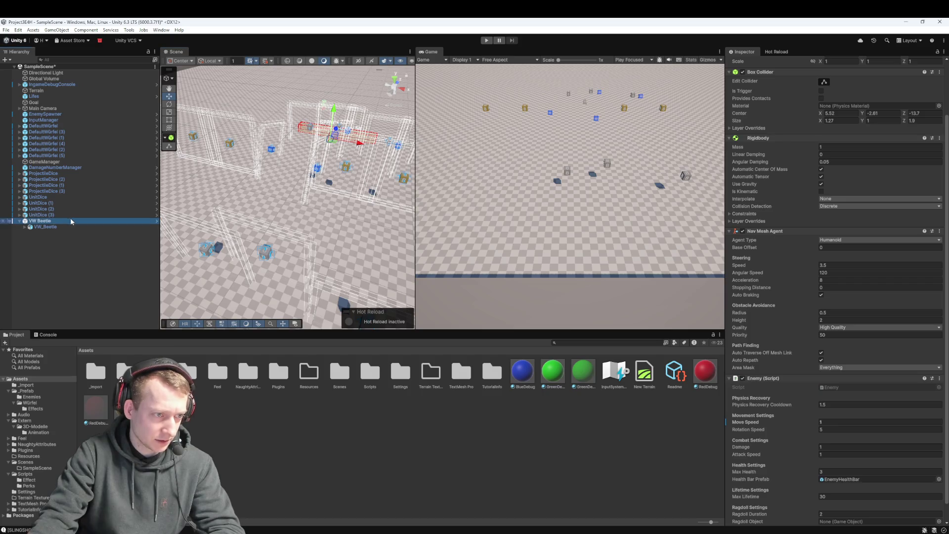
double_click(57, 220)
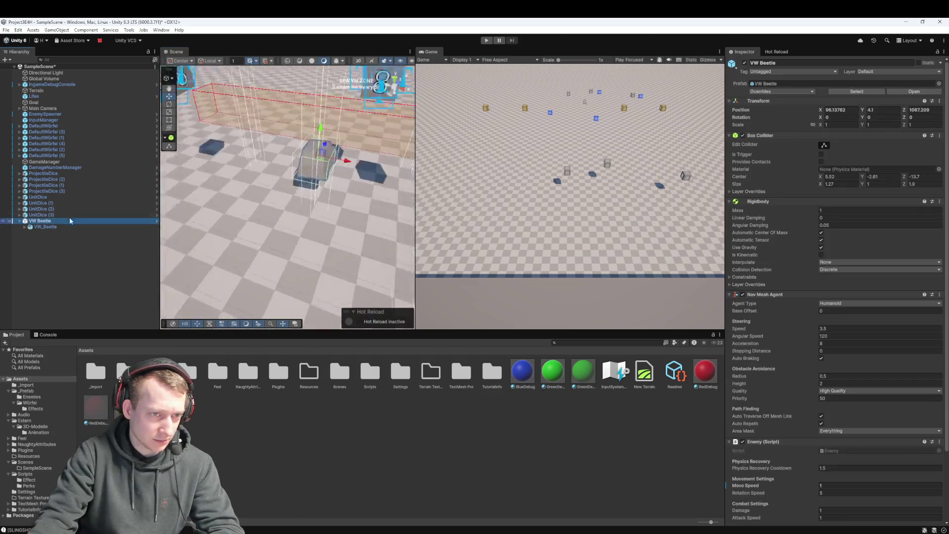
scroll(286, 197, down, 3)
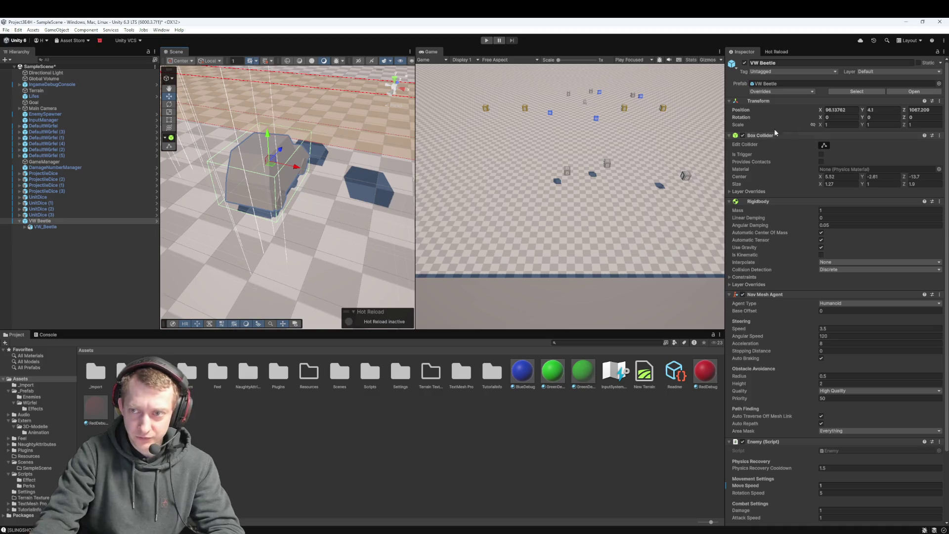
Rotate the VW Beetle to about 3.77, 13.06, 61.13 on X, Y and Z
click(892, 118)
text(5.28)
mouse_move(862, 118)
mouse_down()
mouse_move(851, 119)
mouse_move(864, 123)
mouse_move(852, 126)
mouse_move(857, 132)
mouse_up()
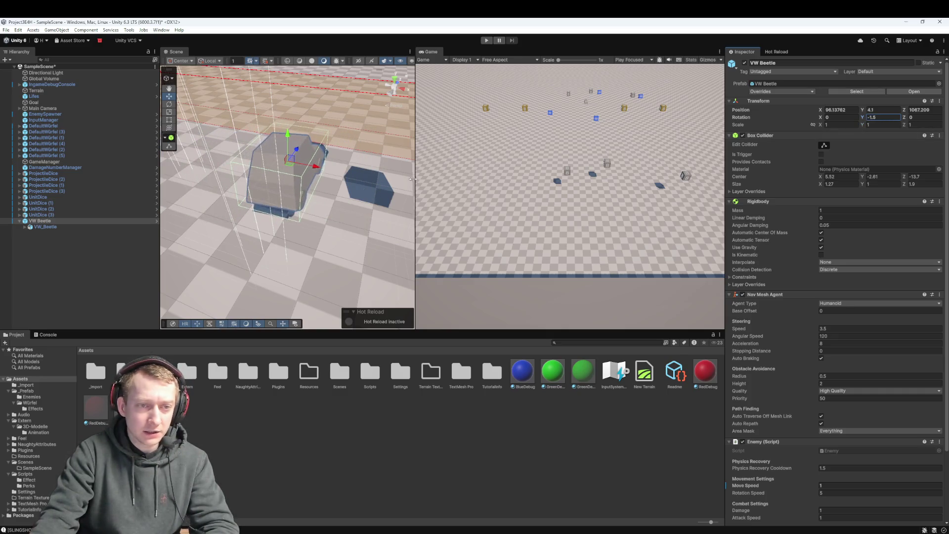
scroll(330, 201, down, 5)
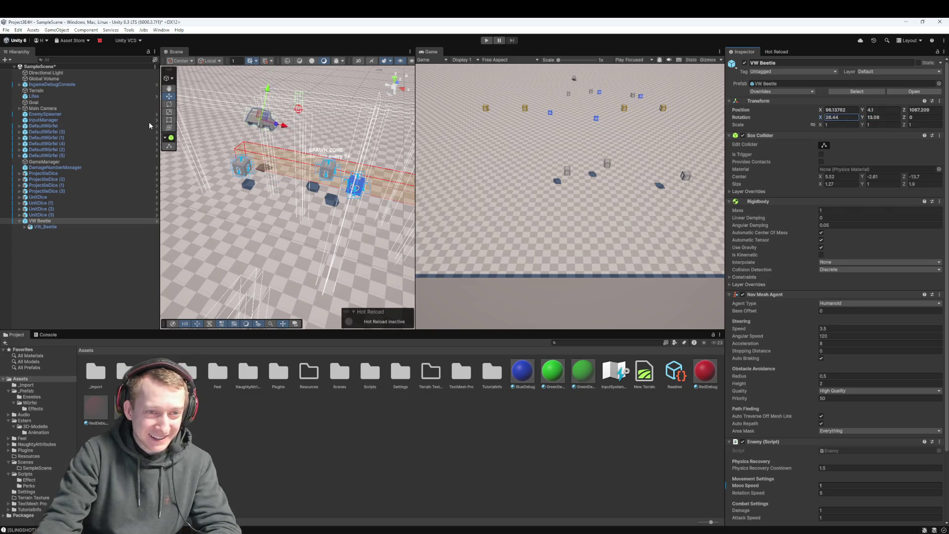
mouse_move(905, 120)
mouse_down()
mouse_move(104, 116)
mouse_move(106, 132)
mouse_up()
mouse_move(650, 175)
mouse_down()
mouse_move(684, 221)
mouse_move(778, 227)
mouse_move(725, 228)
mouse_move(695, 241)
mouse_up()
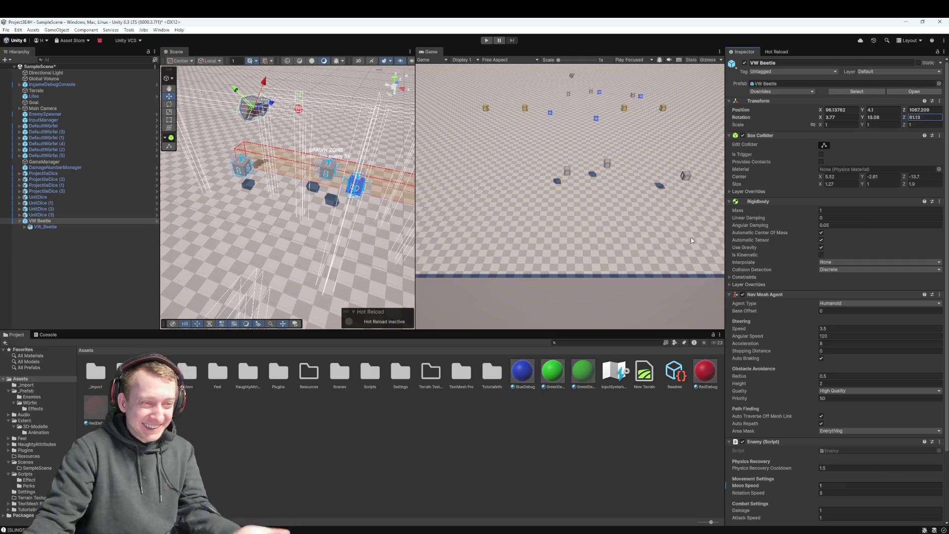
click(93, 228)
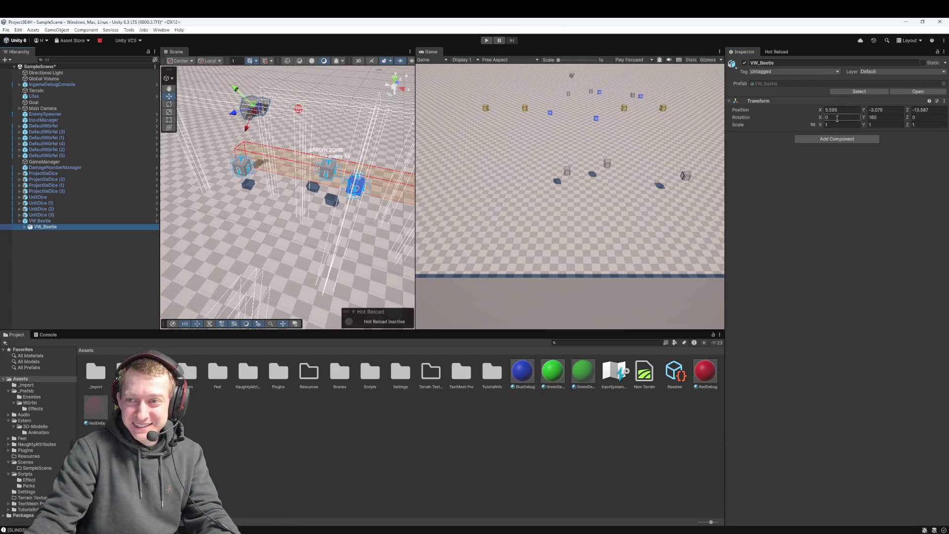
Delete the VW Beetle object after the prefab warning blocks unparenting its VW_Beetle child
mouse_move(820, 117)
mouse_down()
mouse_move(460, 188)
mouse_move(19, 202)
mouse_up()
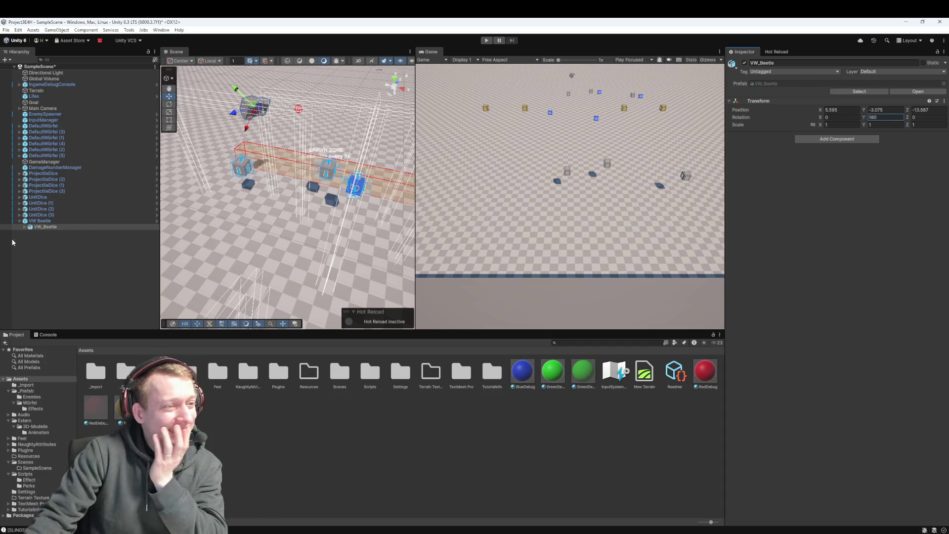
key(Up)
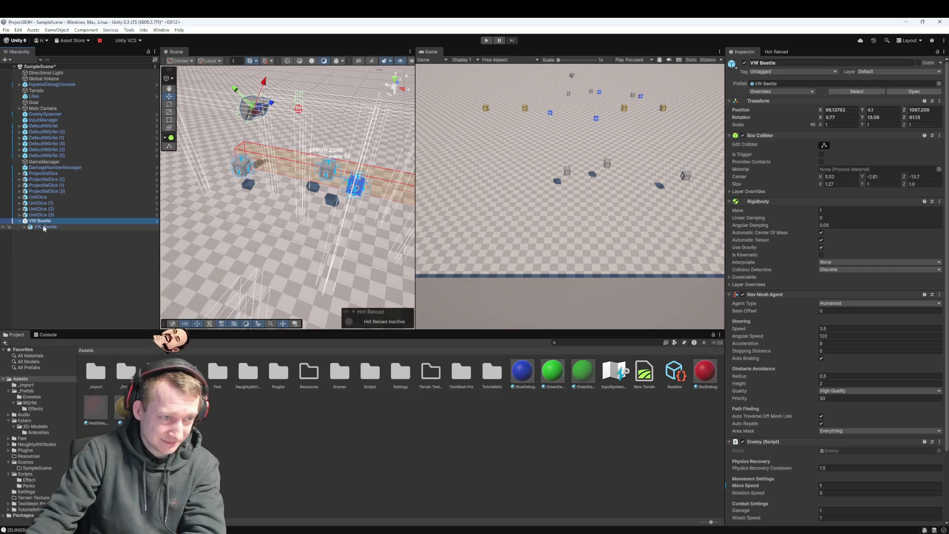
click(44, 227)
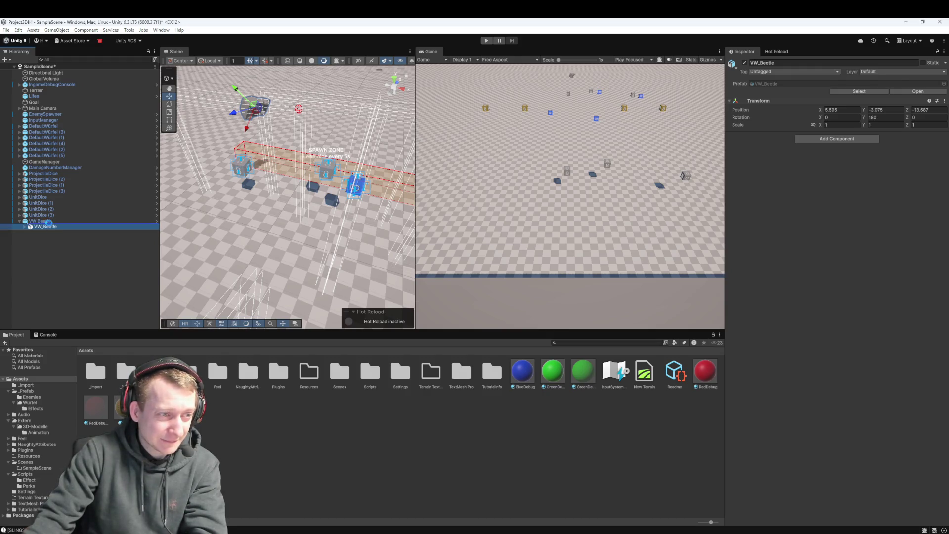
drag(51, 227, 50, 229)
click(522, 298)
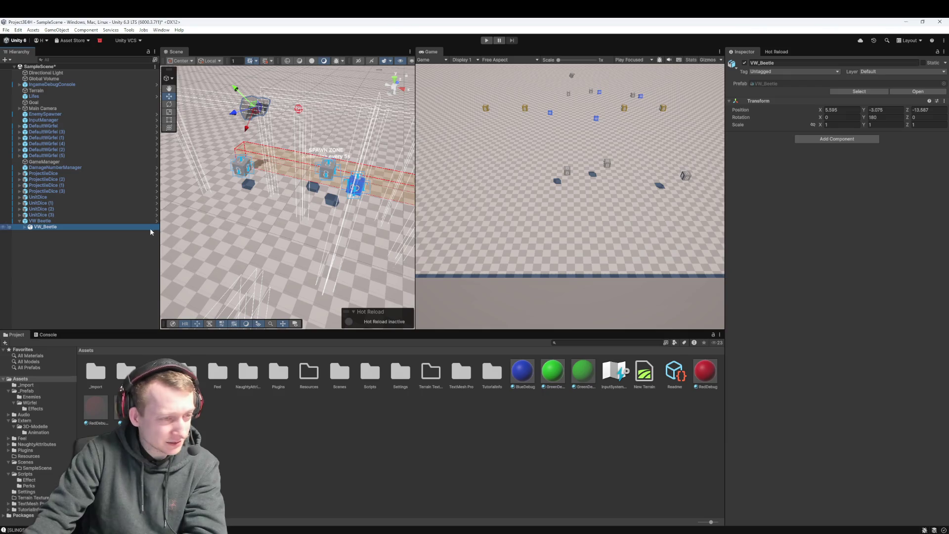
click(47, 221)
key(Delete)
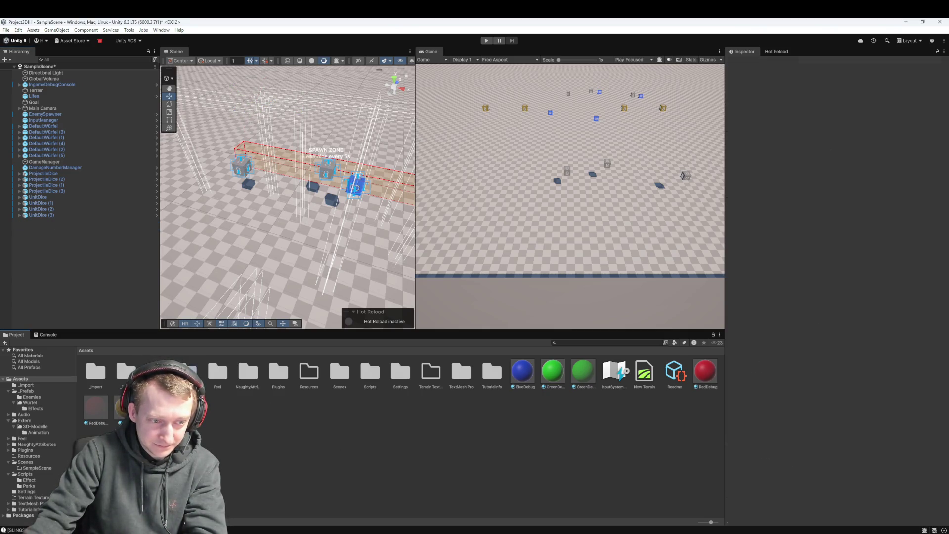
Drag the VW_Beetle model from Extern/3D-Modelle into the scene
click(35, 426)
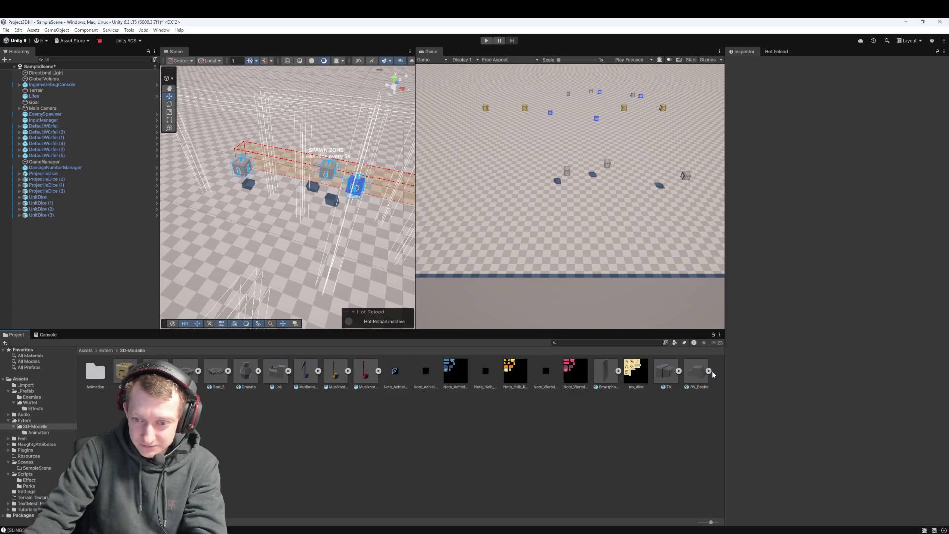
click(702, 387)
mouse_move(702, 386)
mouse_down()
mouse_move(516, 336)
mouse_move(69, 267)
mouse_move(53, 238)
mouse_up()
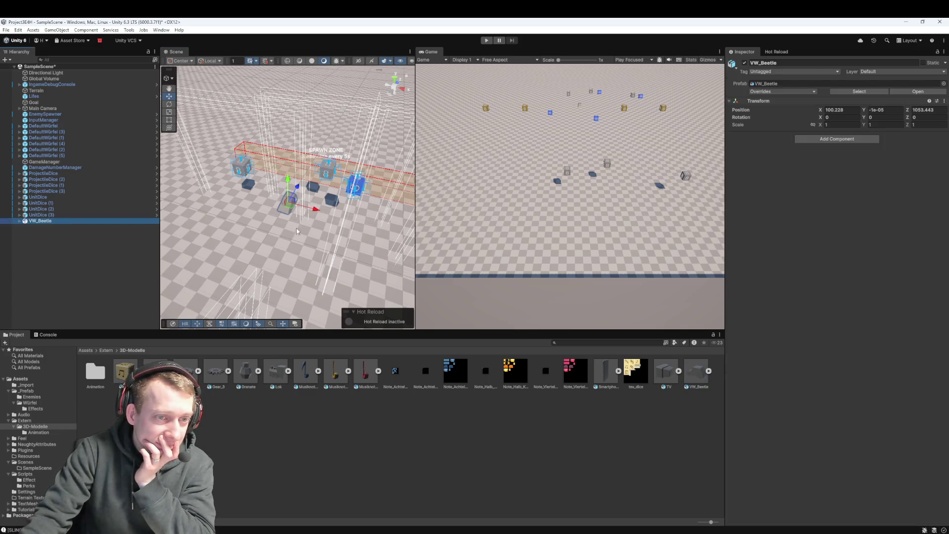
scroll(289, 229, up, 6)
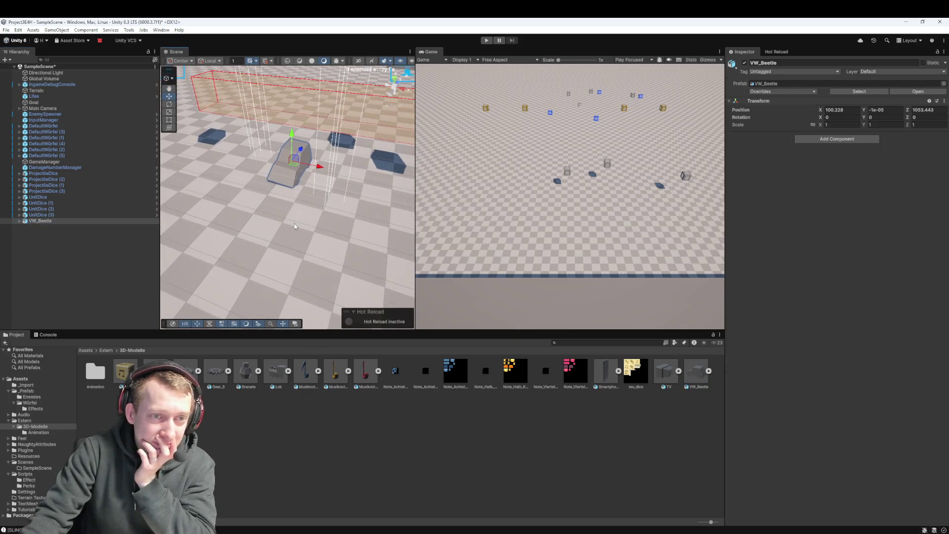
scroll(294, 223, down, 2)
right_click(117, 221)
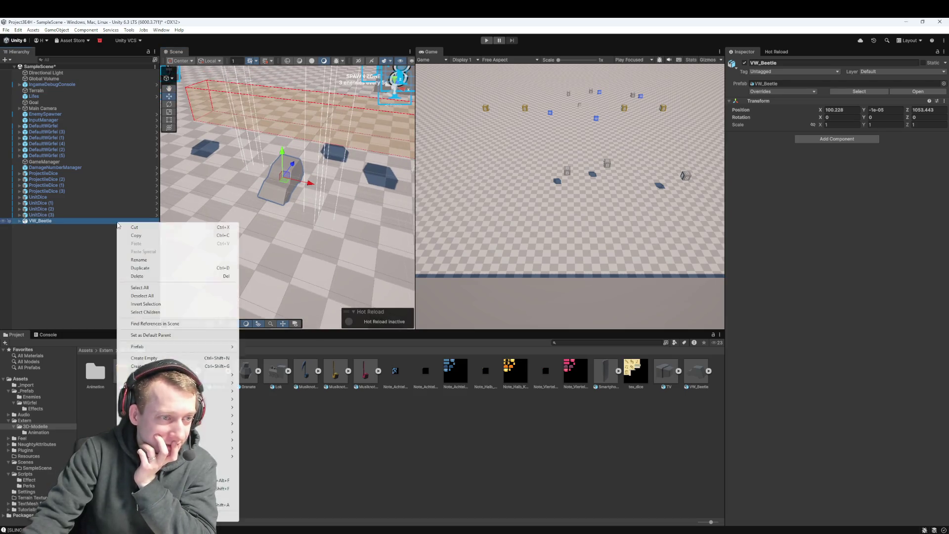
key(Escape)
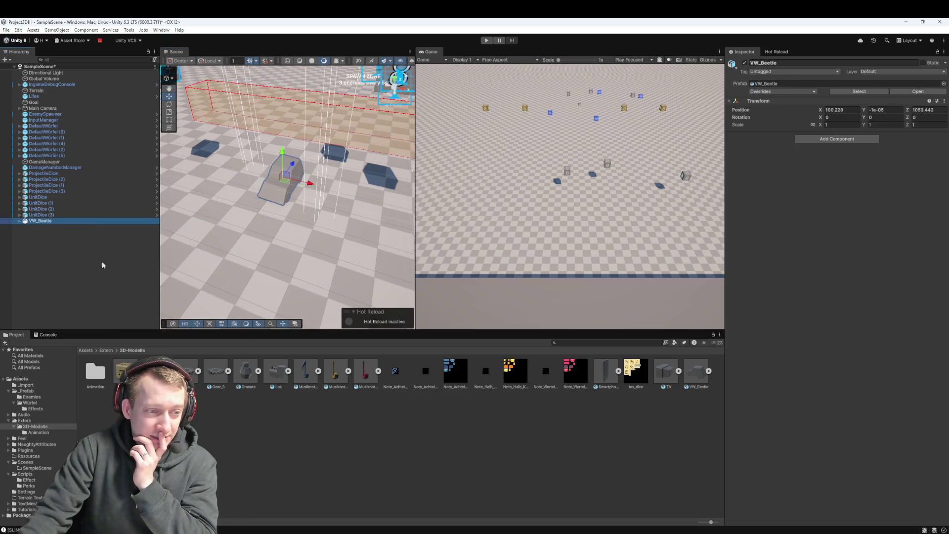
Give VW_Beetle an Animator using the AutoAnimation controller and enter Play mode
double_click(93, 370)
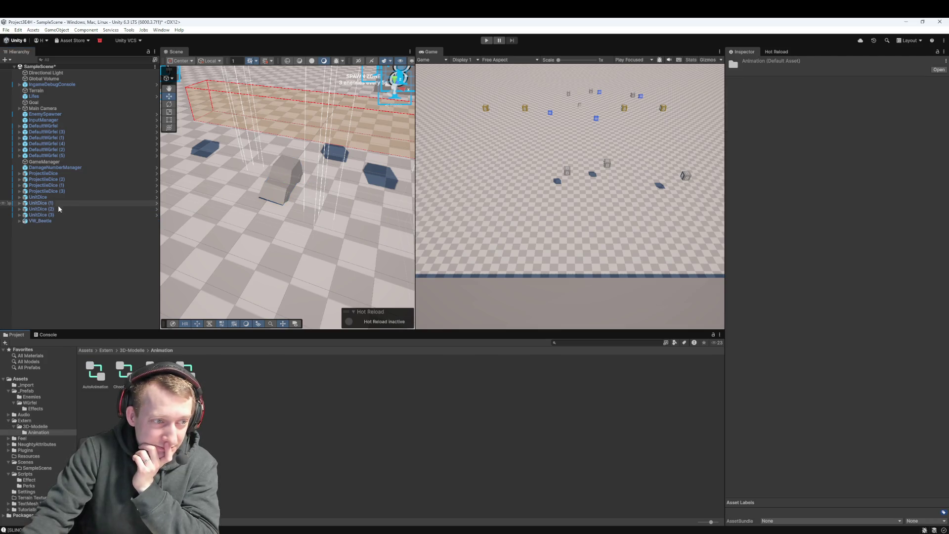
click(40, 221)
click(837, 139)
text(box)
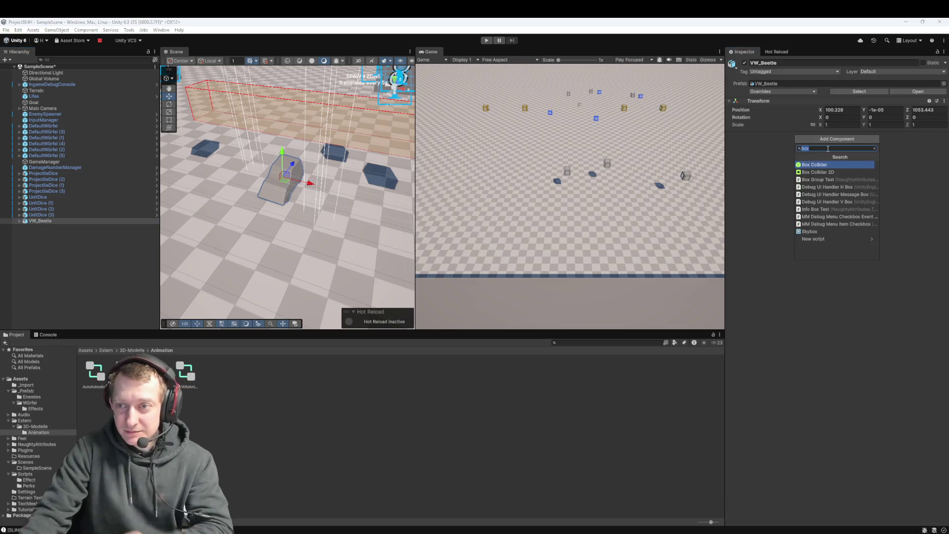
text(Animat)
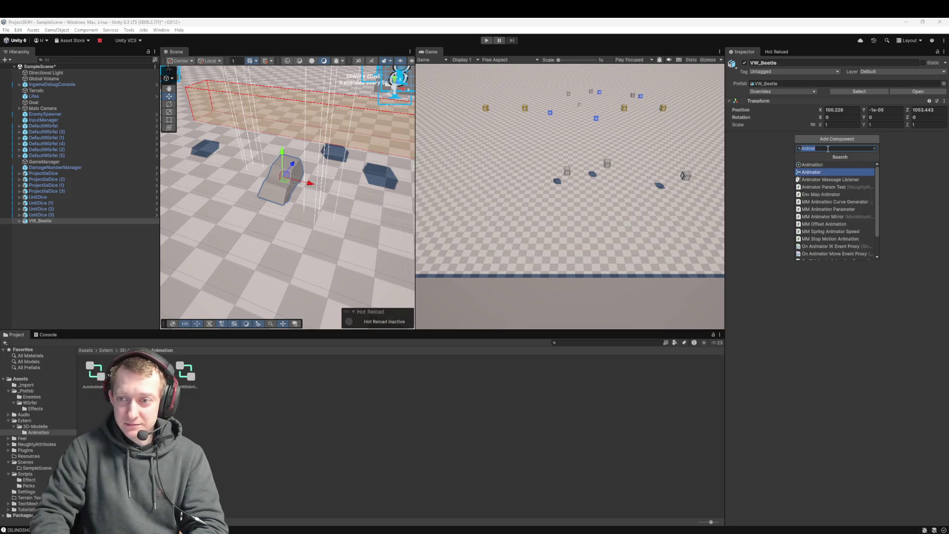
key(Return)
drag(114, 374, 854, 150)
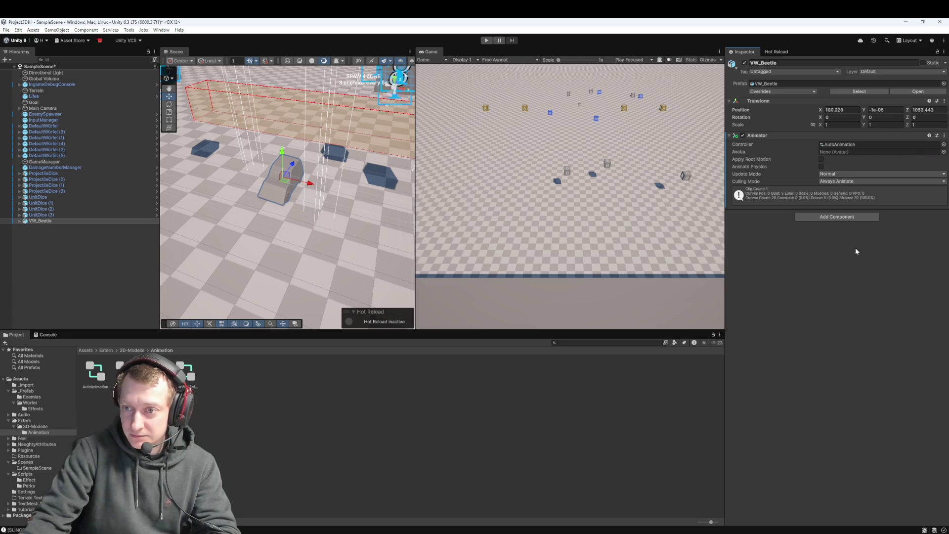
key(ctrl+p)
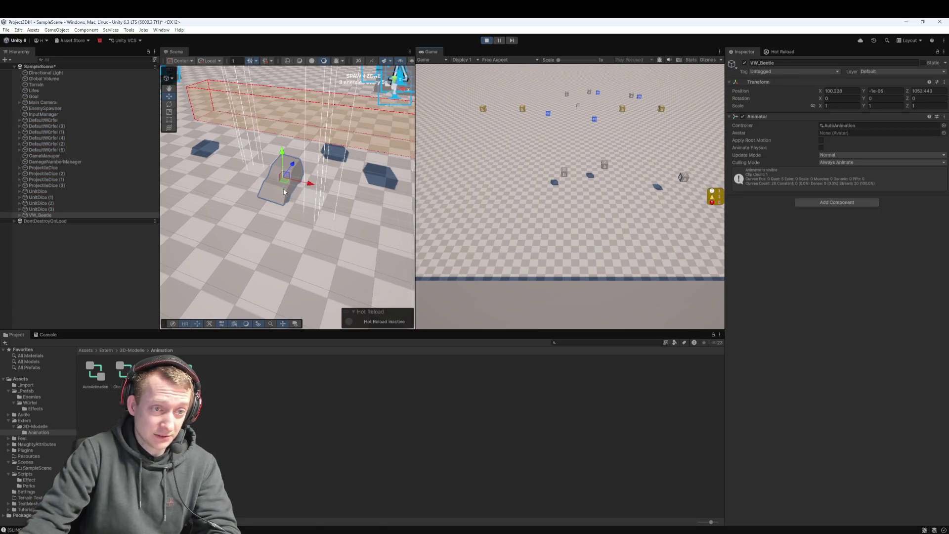
Stop Play mode and reselect VW_Beetle in the Hierarchy
scroll(291, 197, up, 5)
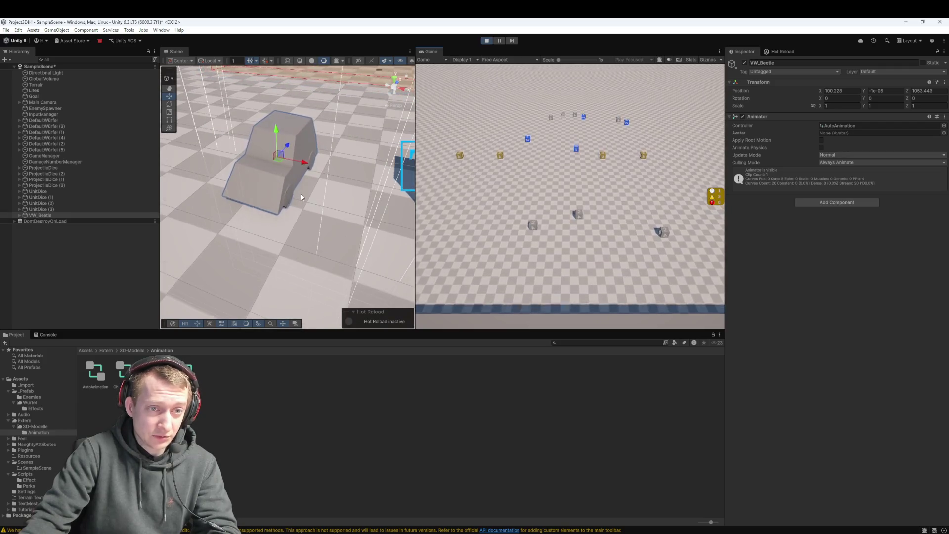
scroll(320, 200, down, 2)
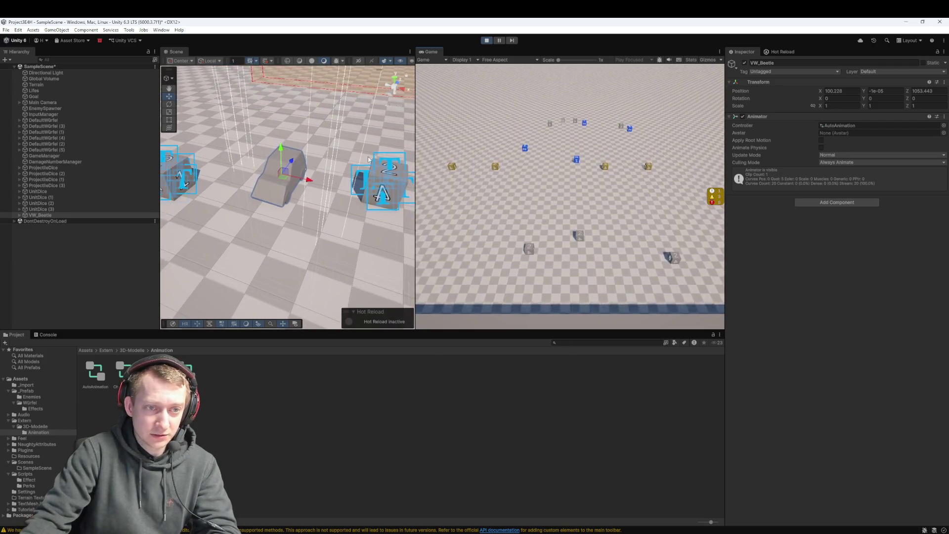
click(486, 40)
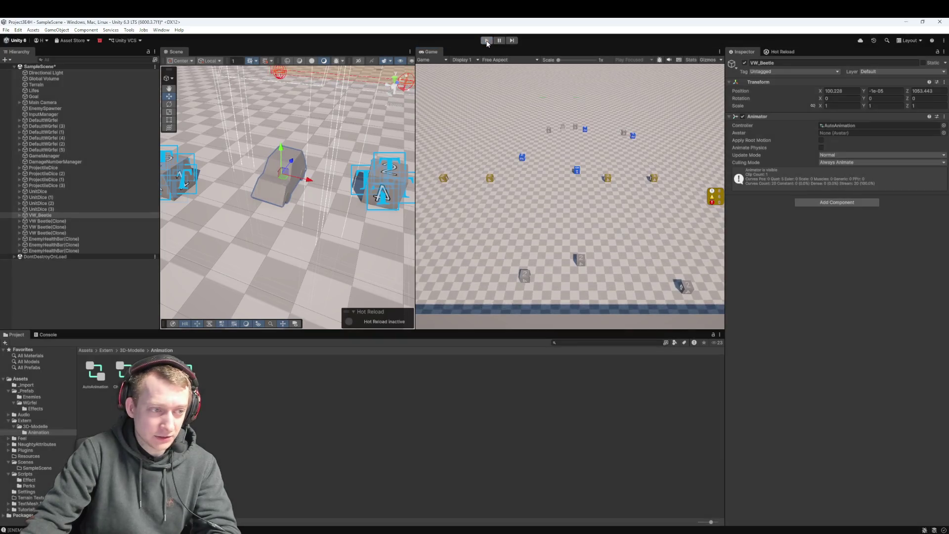
click(42, 222)
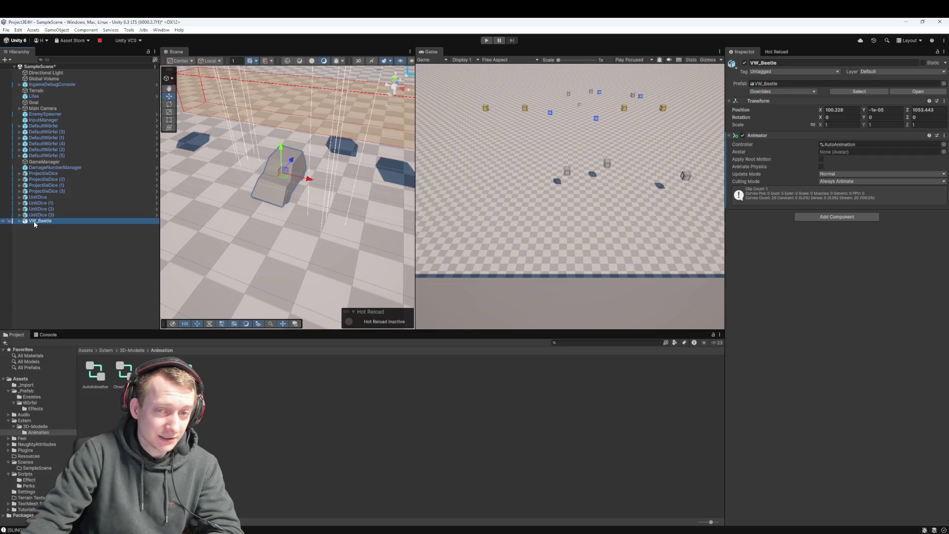
Delete the VW Beetle prefab asset from the _Prefab/Enemies folder
click(138, 350)
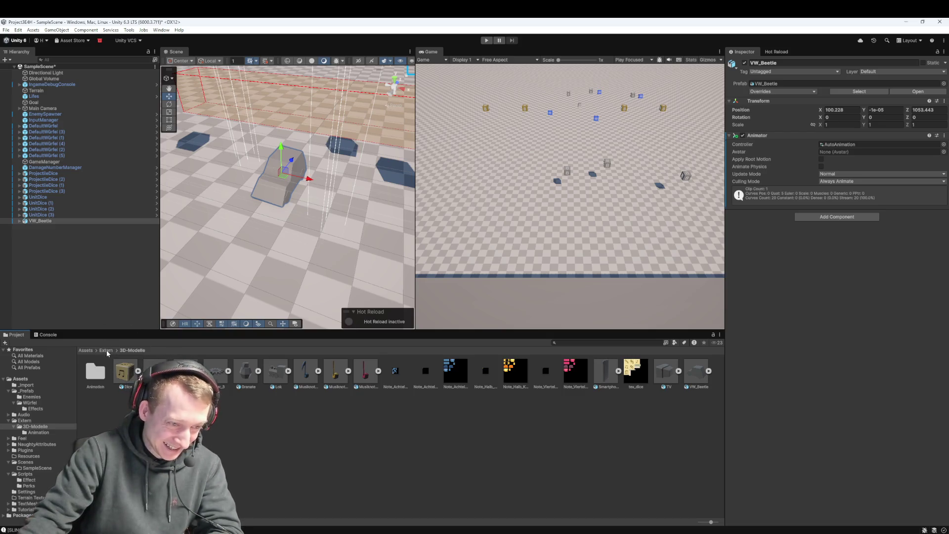
click(105, 350)
click(87, 349)
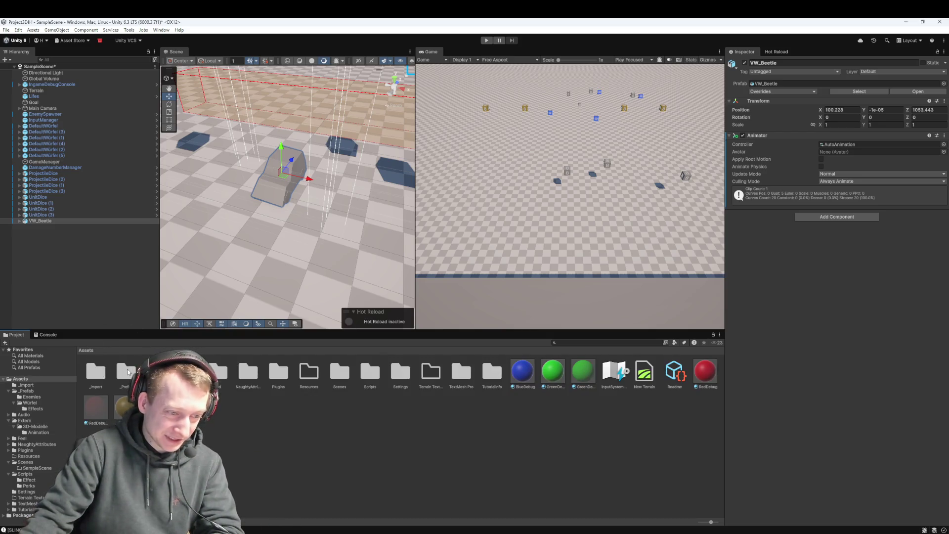
double_click(126, 369)
double_click(99, 370)
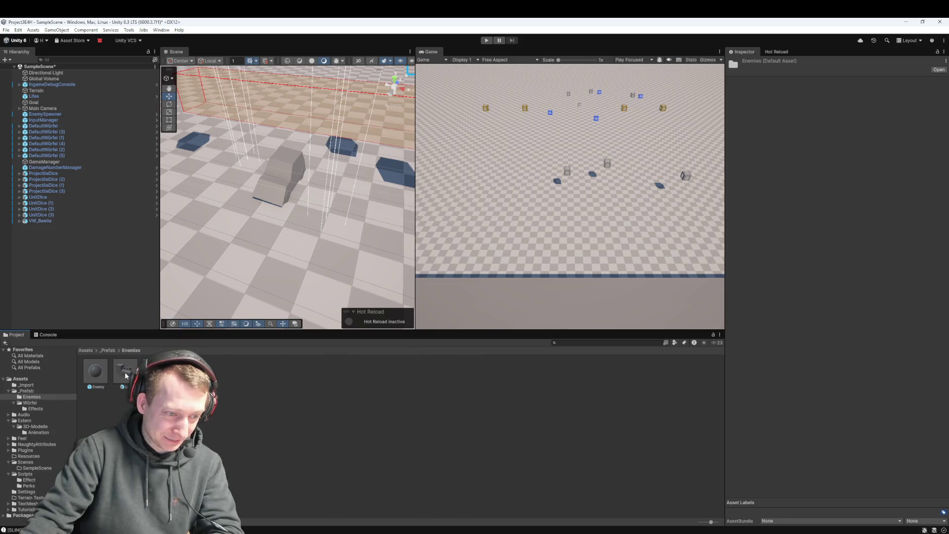
click(125, 374)
drag(64, 269, 64, 270)
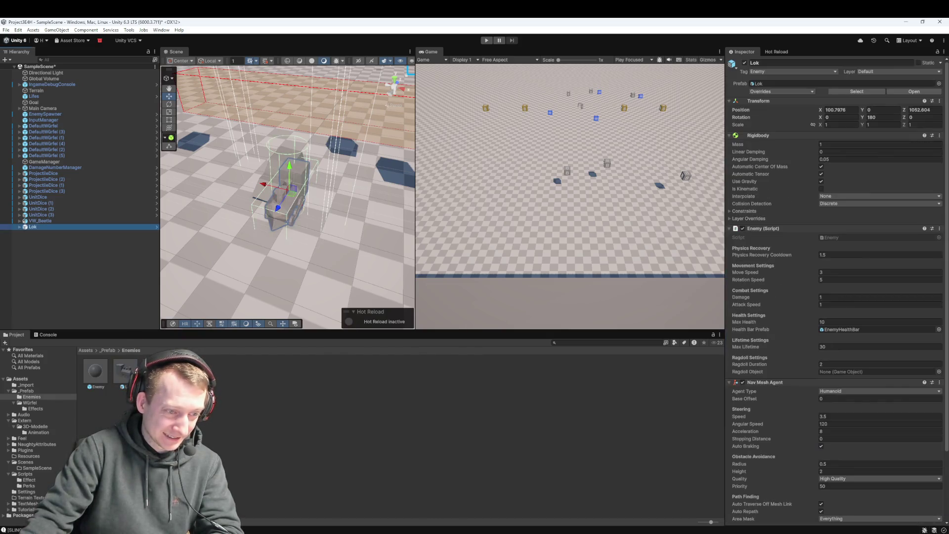
click(156, 370)
key(Delete)
click(480, 293)
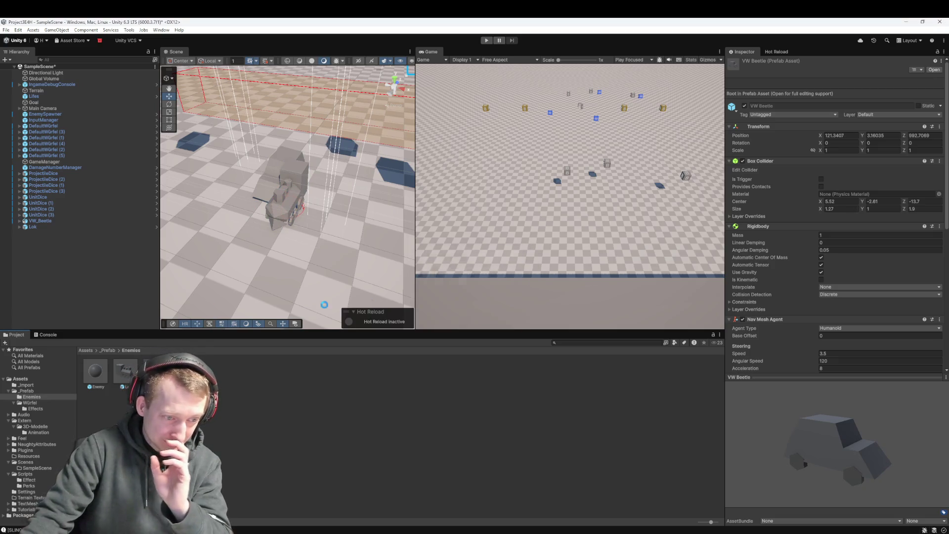
Place the VW_Beetle model from 3D-Modelle as a child of the scene's VW_Beetle object
click(44, 227)
click(49, 221)
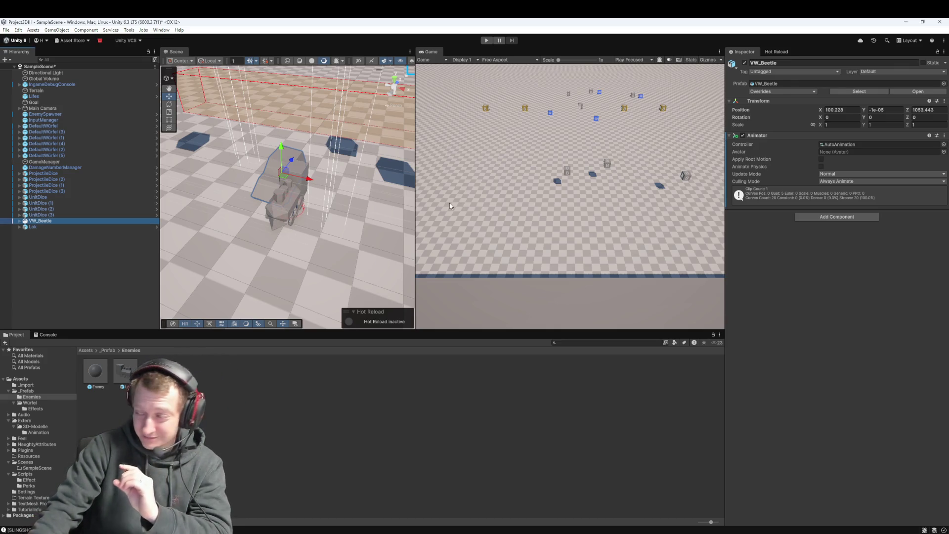
click(35, 227)
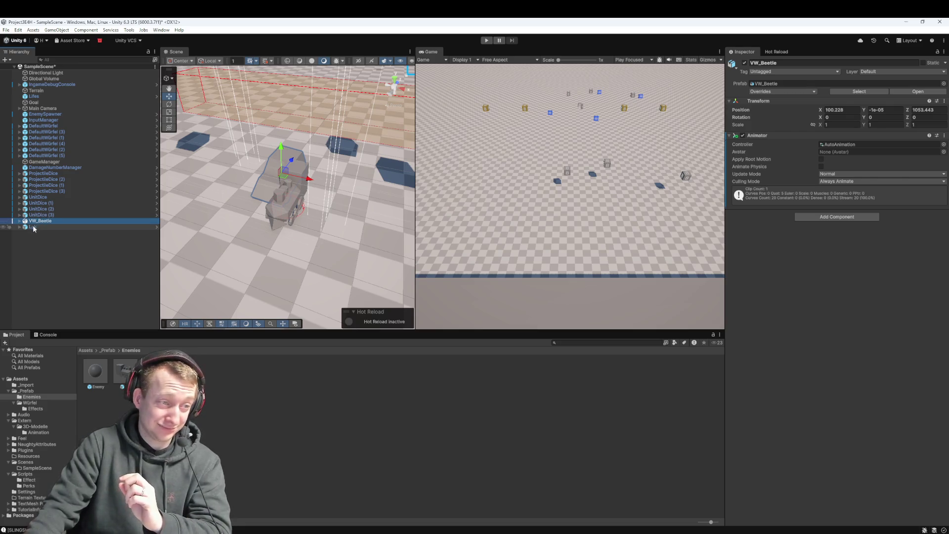
key(Up)
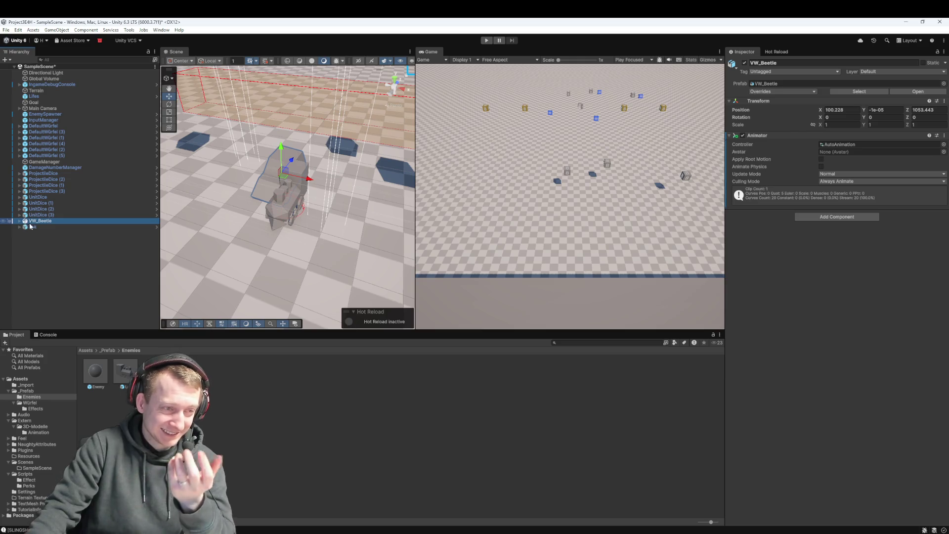
click(19, 220)
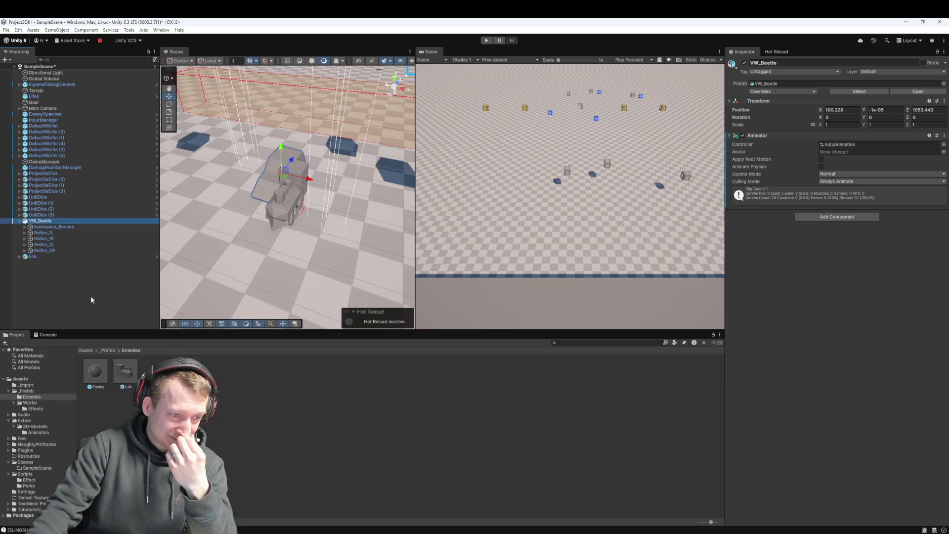
click(91, 350)
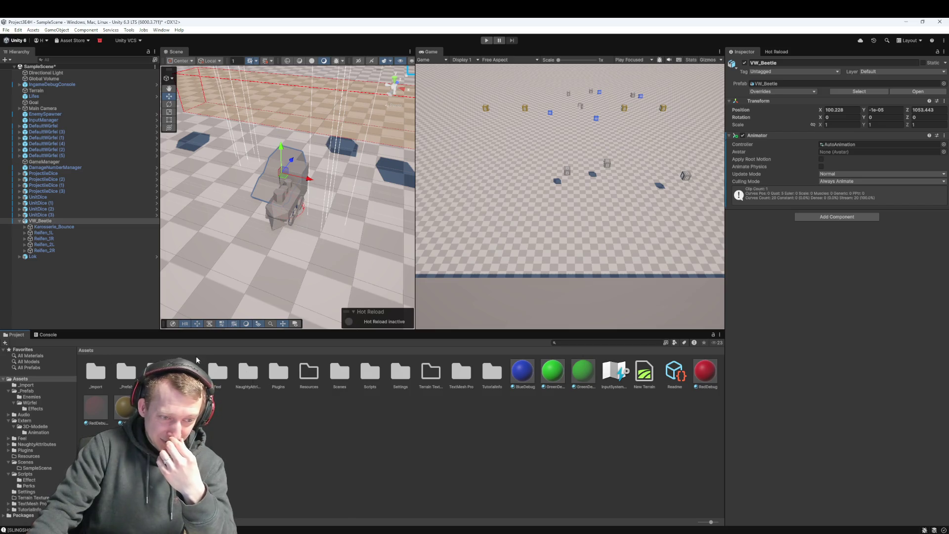
click(35, 426)
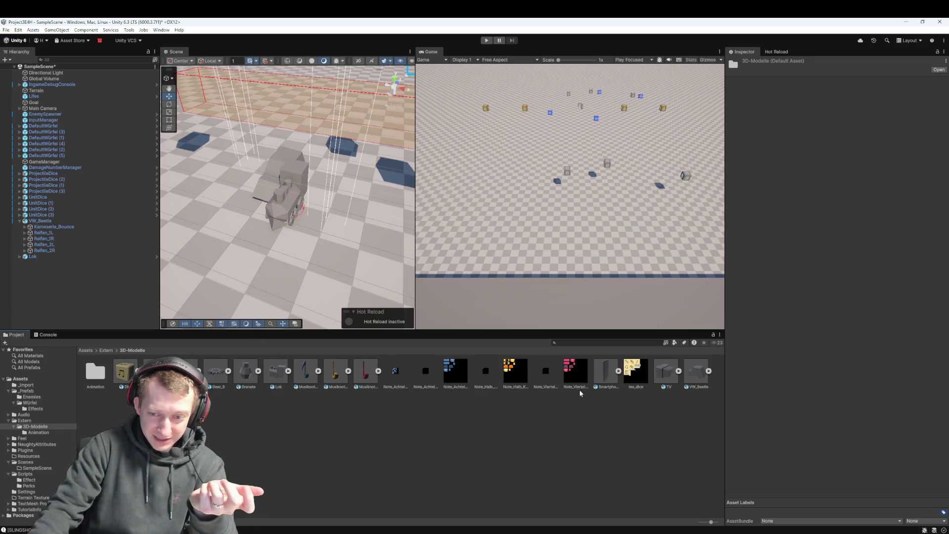
mouse_move(696, 372)
mouse_down()
mouse_move(699, 380)
mouse_move(44, 226)
mouse_up()
click(53, 232)
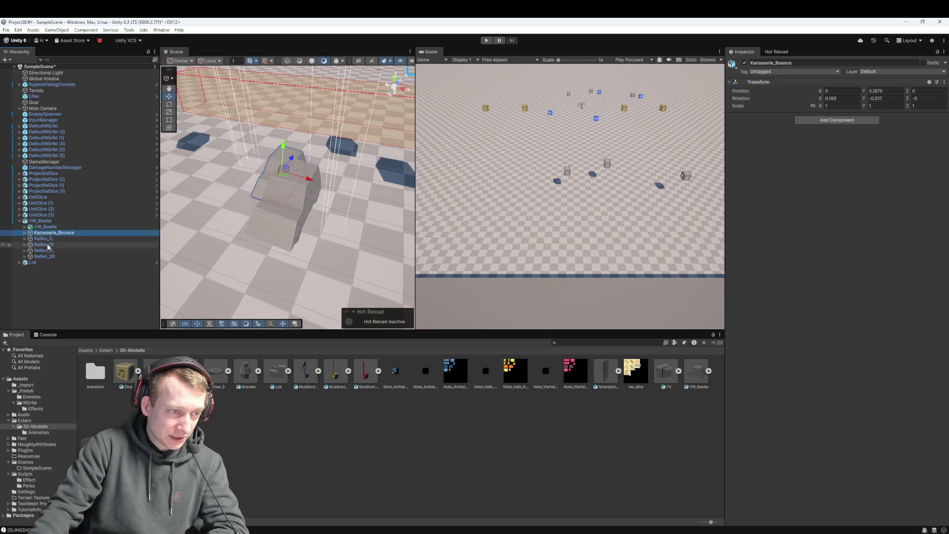
Delete the Karosserie_Bounce and Reifen parts and set the new VW_Beetle model's Y rotation to 180
shift+click(49, 256)
key(Delete)
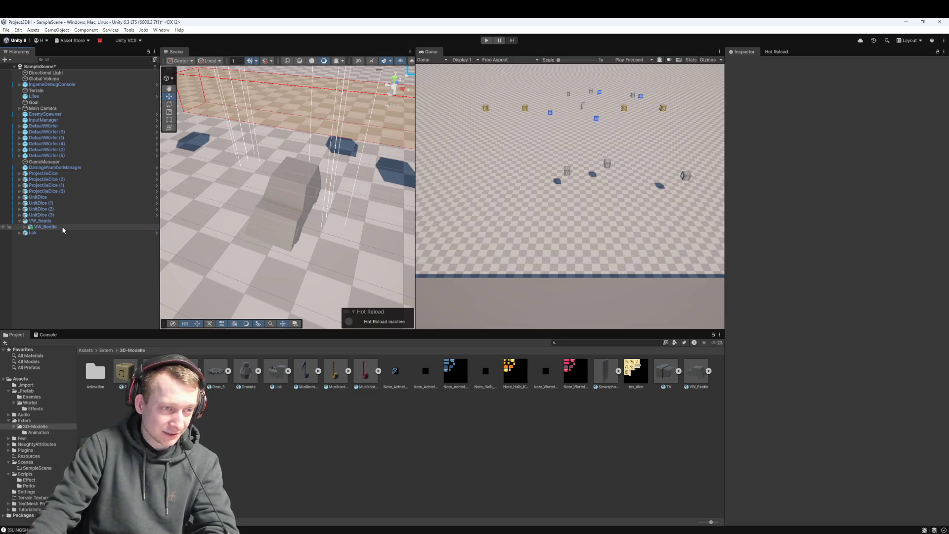
click(59, 226)
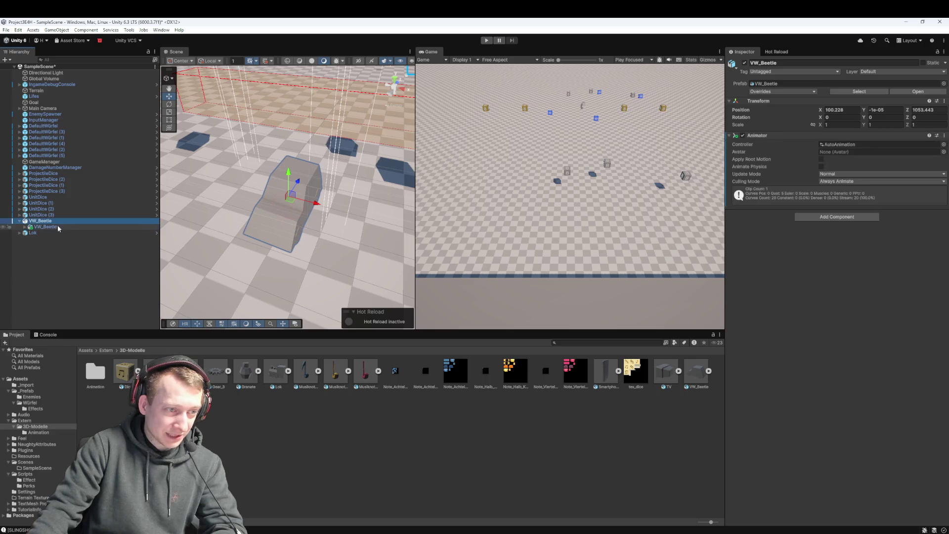
mouse_move(865, 117)
mouse_down()
mouse_move(947, 121)
mouse_move(110, 290)
mouse_move(261, 275)
mouse_up()
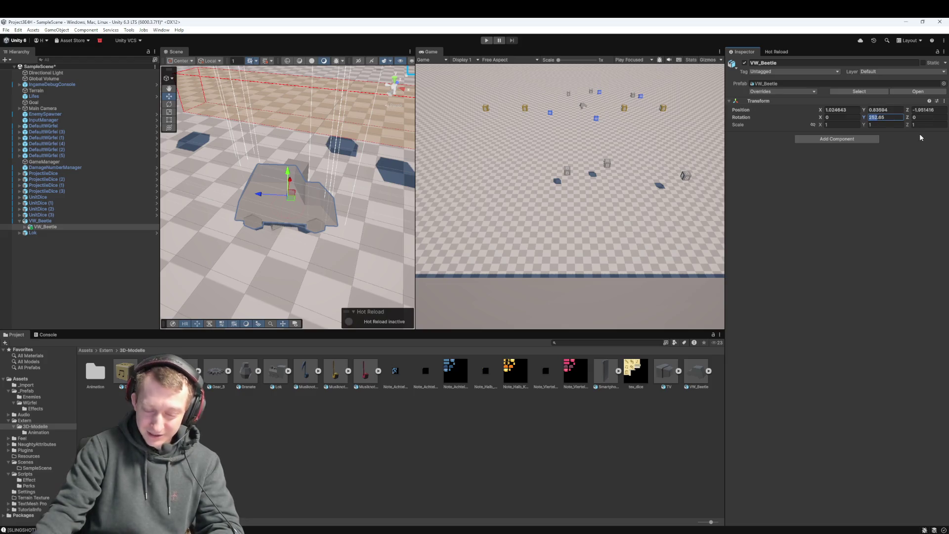
key(BackSpace)
text(180)
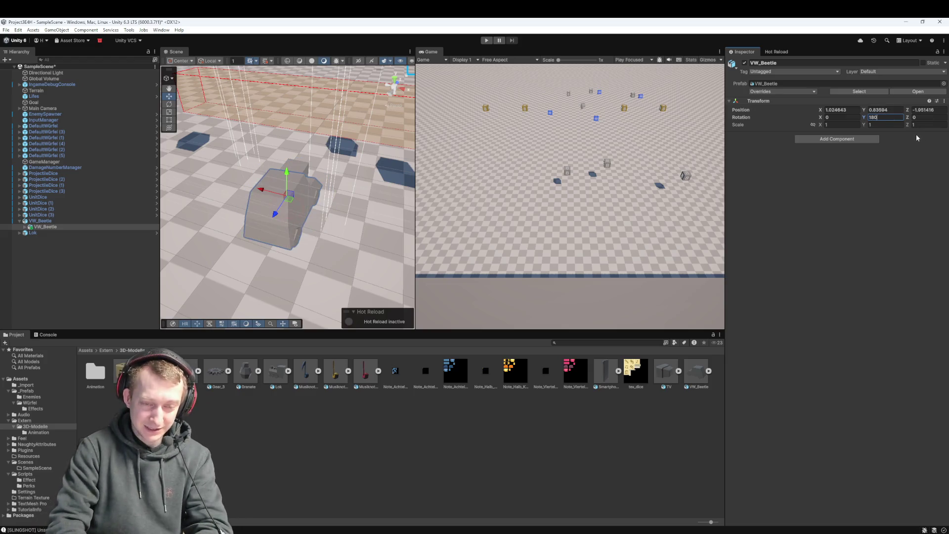
click(56, 221)
click(59, 226)
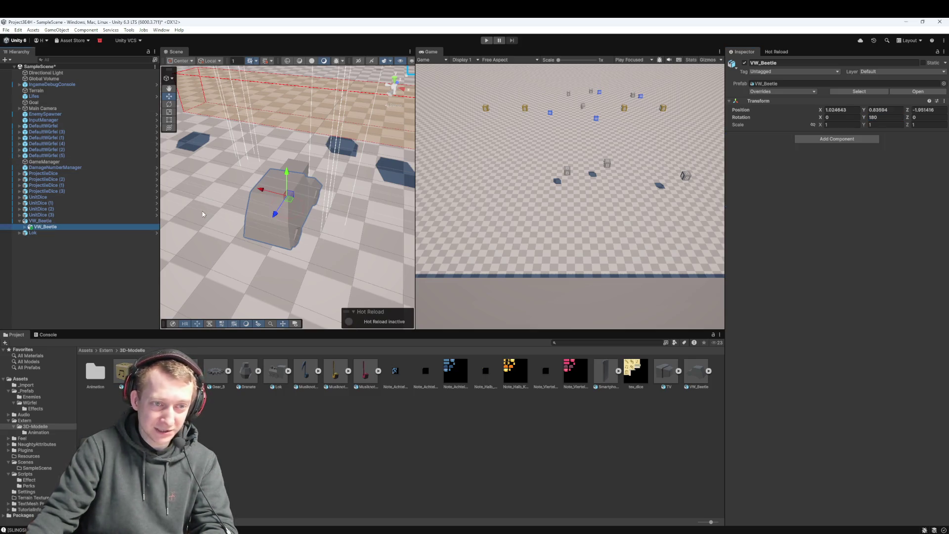
Add an Animator to the child VW_Beetle model with AutoAnimation as its Controller
click(846, 140)
text(Animat)
click(824, 172)
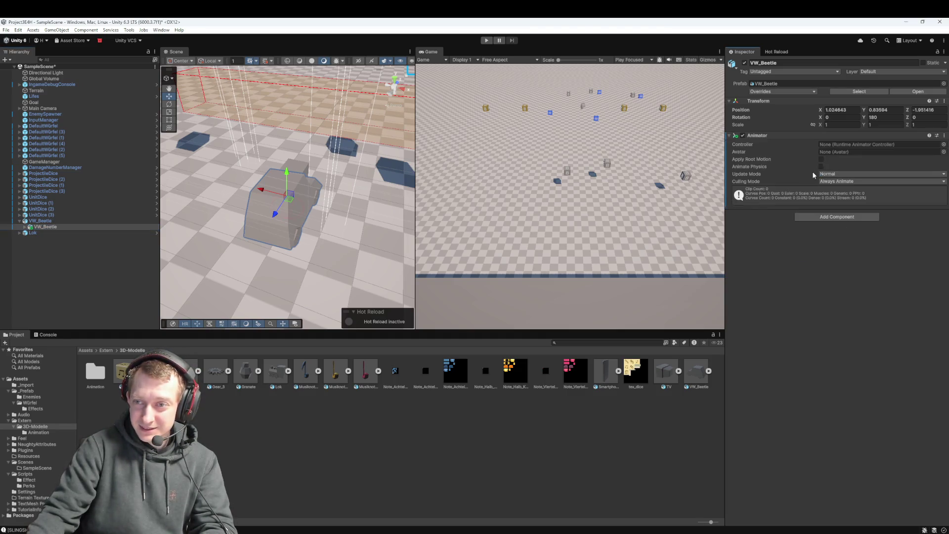
double_click(91, 373)
click(45, 226)
drag(96, 369, 856, 146)
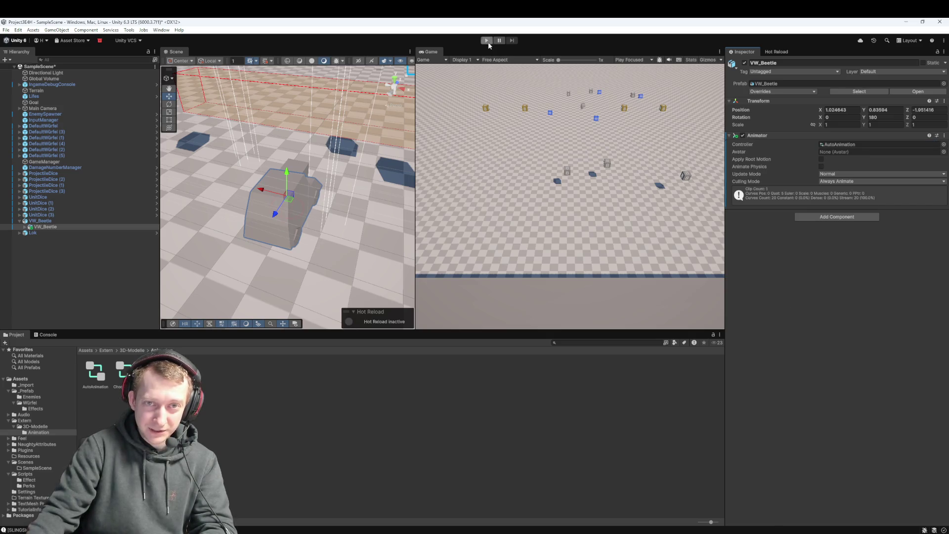
click(486, 40)
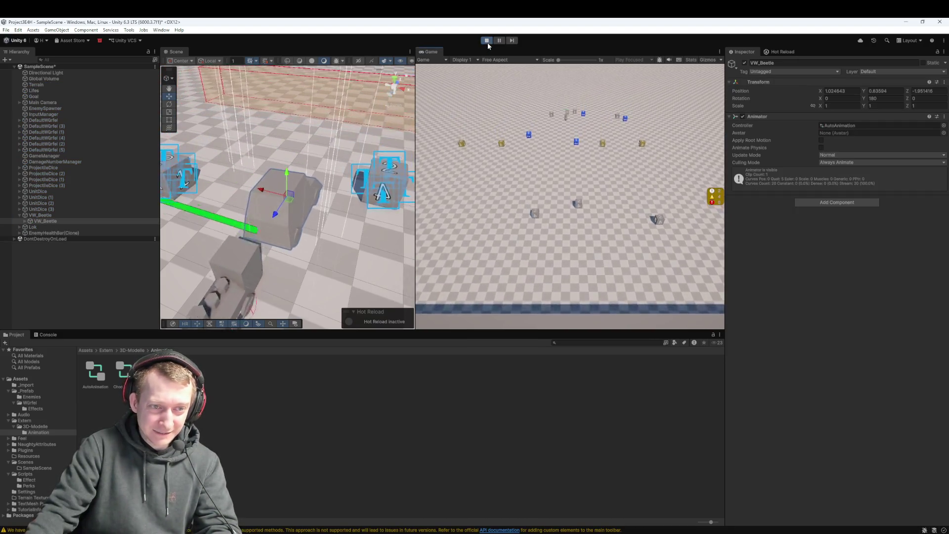
click(488, 41)
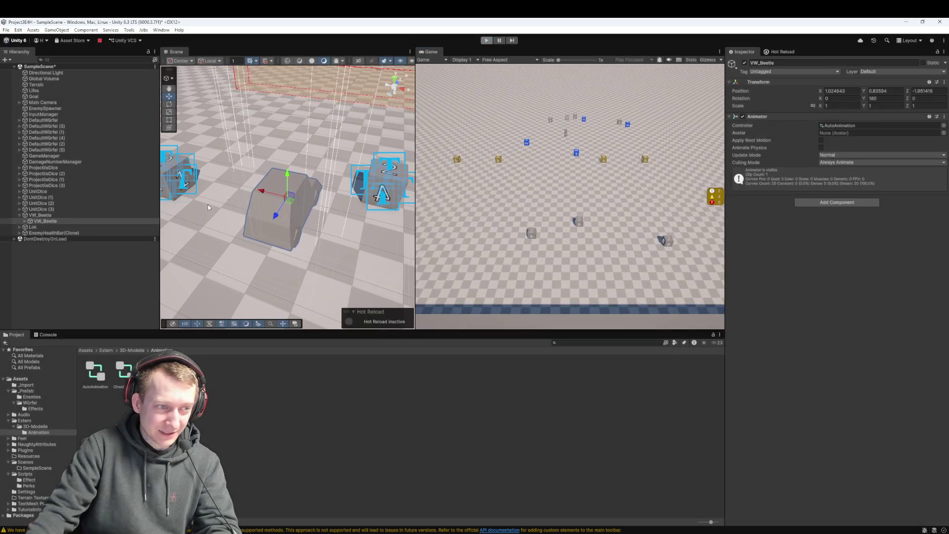
click(50, 221)
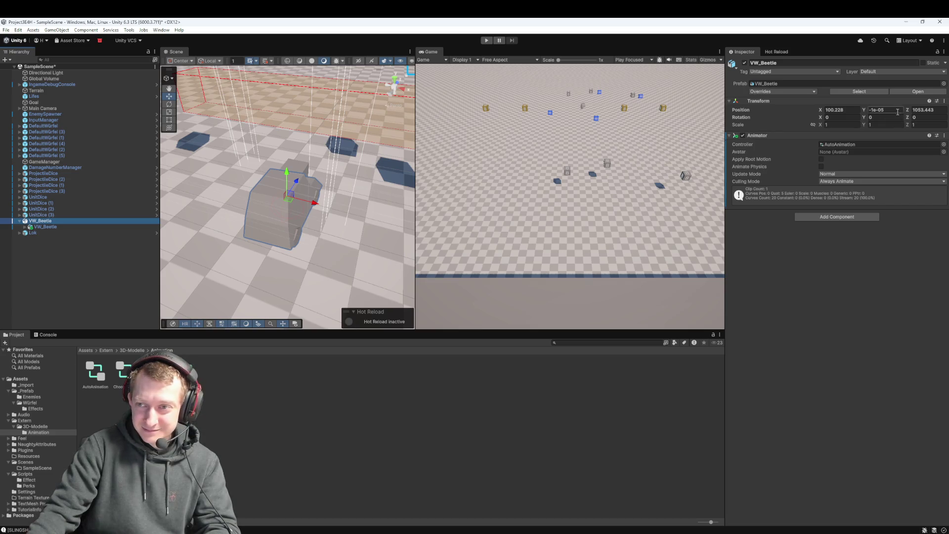
Set the parent VW_Beetle's Y rotation to 180, then scrub it to about 11.1, 771.6, 145.38
text(180)
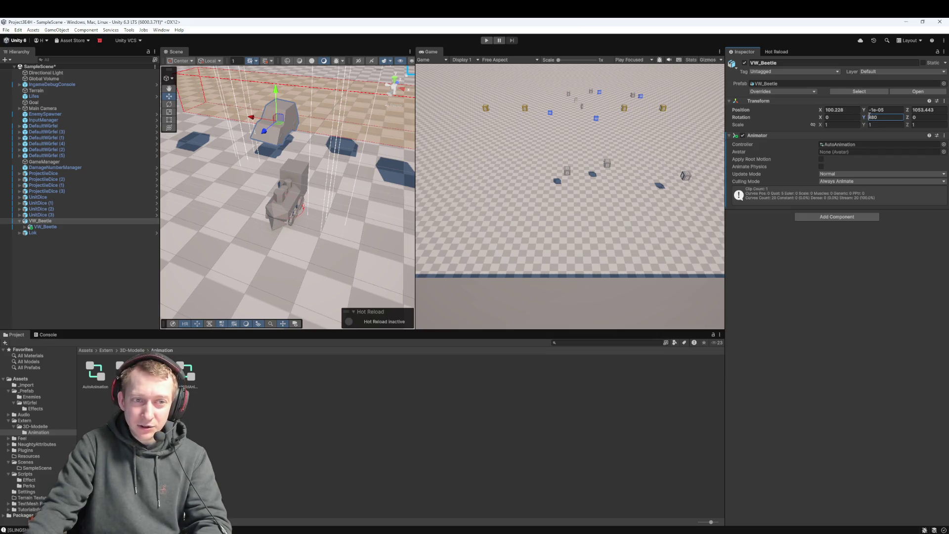
mouse_move(865, 117)
mouse_down()
mouse_move(939, 119)
mouse_move(477, 417)
mouse_move(385, 210)
mouse_move(425, 141)
mouse_move(483, 362)
mouse_move(522, 256)
mouse_move(91, 150)
mouse_move(148, 208)
mouse_move(749, 504)
mouse_move(487, 471)
mouse_up()
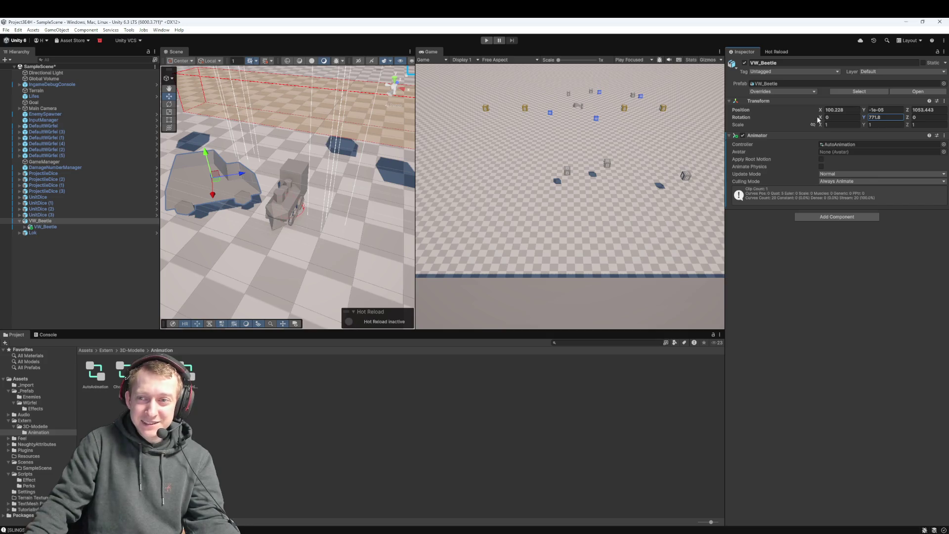
mouse_move(820, 118)
mouse_down()
mouse_move(870, 118)
mouse_move(140, 114)
mouse_move(346, 148)
mouse_move(835, 118)
mouse_up()
mouse_move(911, 118)
mouse_down()
mouse_move(879, 149)
mouse_move(790, 187)
mouse_move(687, 210)
mouse_move(860, 193)
mouse_move(939, 197)
mouse_move(49, 222)
mouse_move(128, 236)
mouse_up()
click(32, 232)
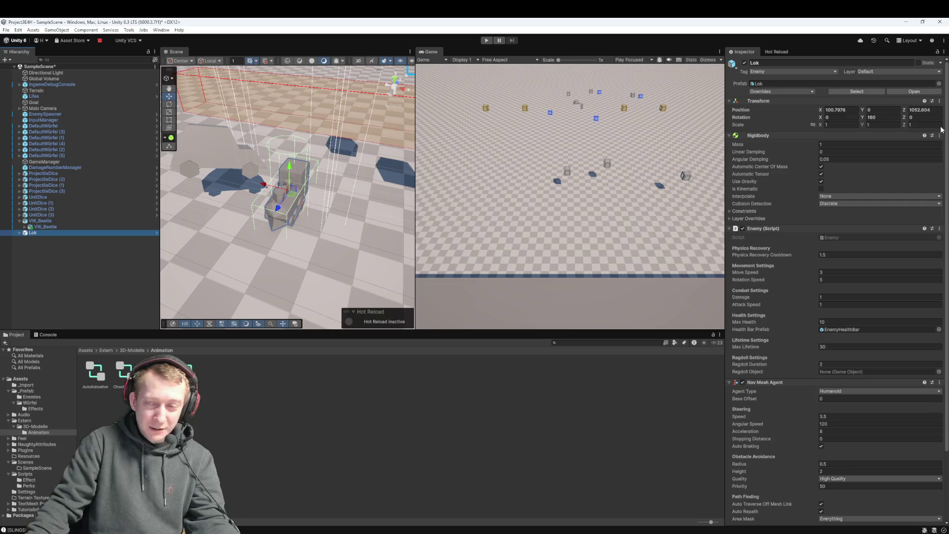
Return Lok's rotation to 0, 180, 0 and spin VW_Beetle's Y rotation to about 924.06
drag(837, 128, 796, 120)
drag(10, 120, 539, 135)
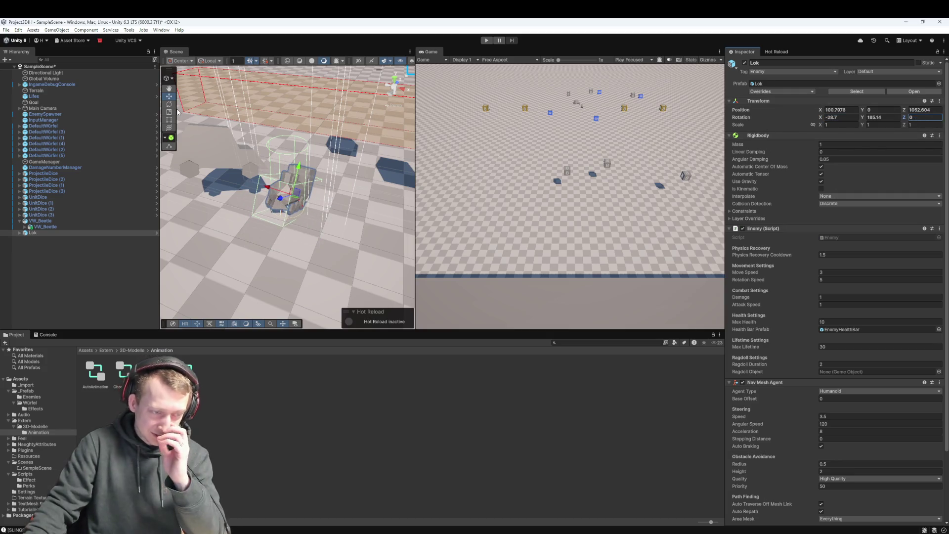
key(ctrl+z)
key(ctrl+z)
click(58, 220)
mouse_move(863, 120)
mouse_down()
mouse_move(939, 197)
mouse_move(123, 346)
mouse_move(275, 441)
mouse_move(512, 232)
mouse_move(889, 178)
mouse_move(885, 148)
mouse_up()
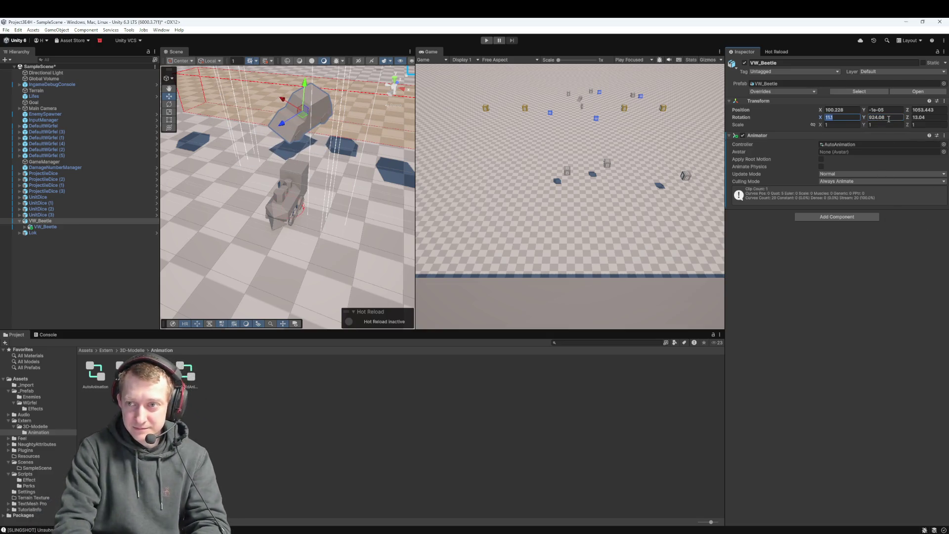
Zero the VW_Beetle rotation, then scrub it to about 24.36, -9.21, 0
text(0)
key(Tab)
text(0)
key(Tab)
text(0)
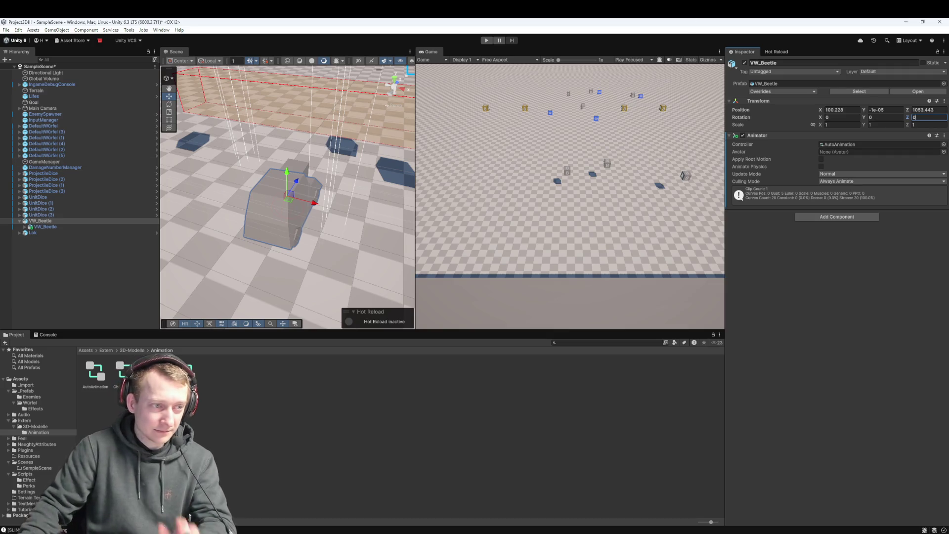
mouse_move(863, 117)
mouse_down()
mouse_move(864, 127)
mouse_move(872, 122)
mouse_up()
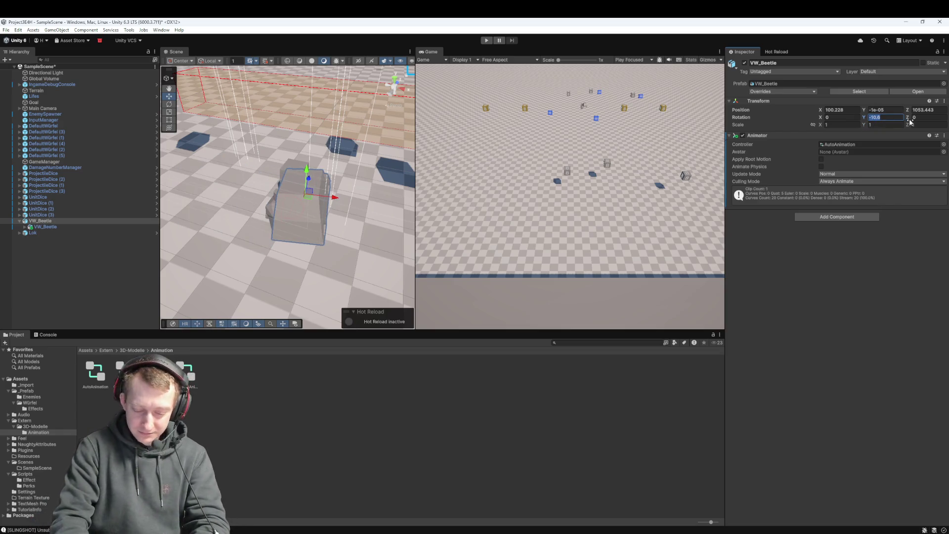
text(0)
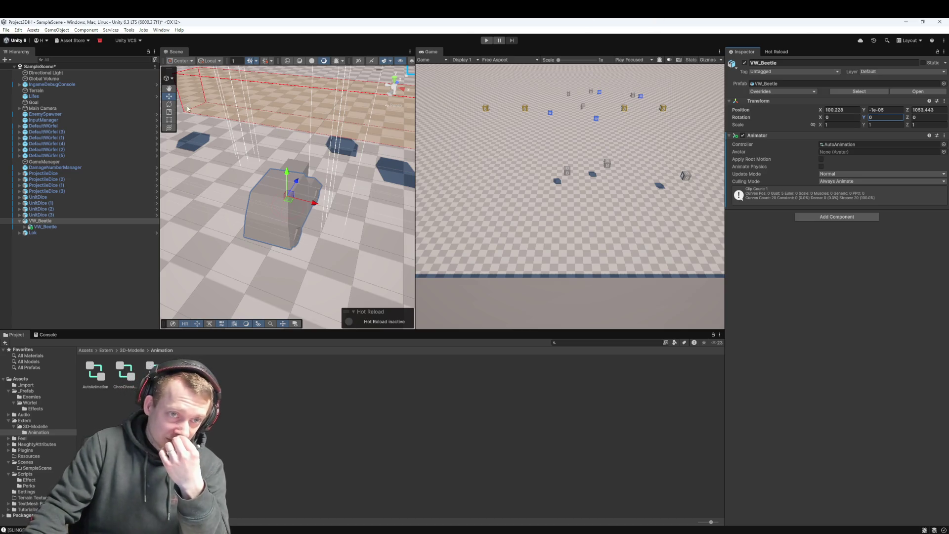
click(63, 219)
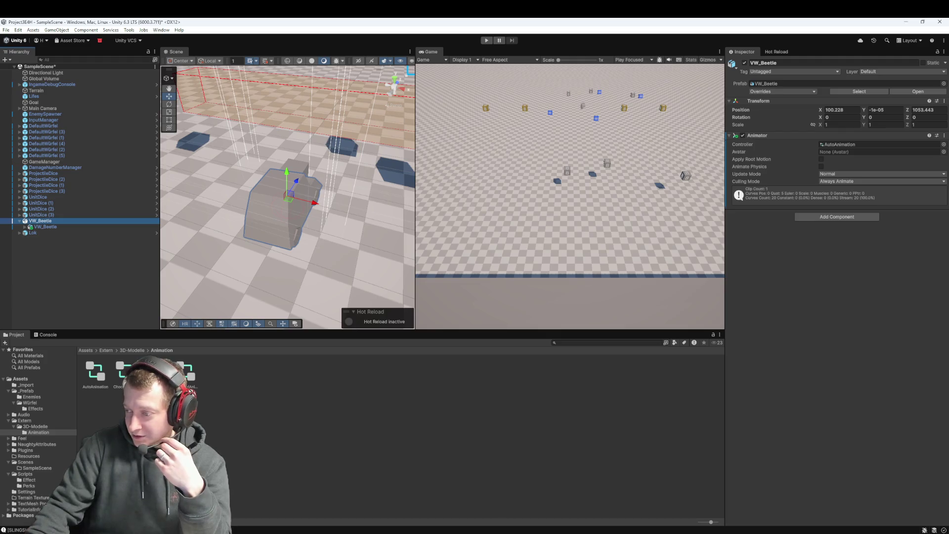
key(alt+Tab)
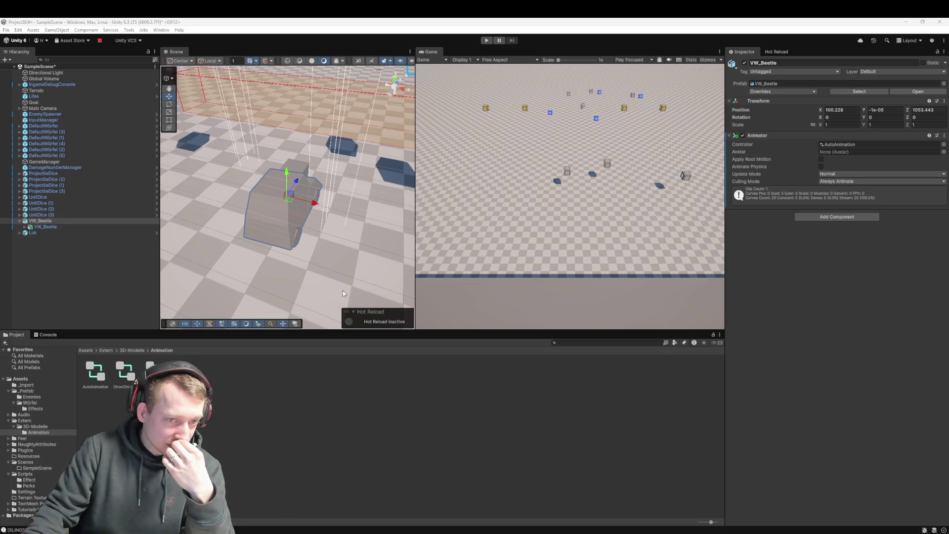
click(46, 221)
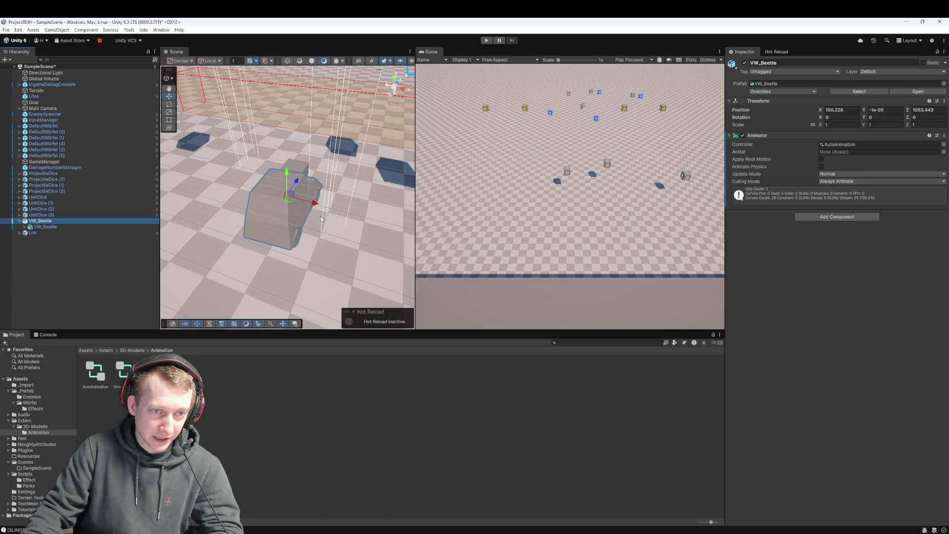
mouse_move(865, 120)
mouse_down()
mouse_move(885, 119)
mouse_move(414, 164)
mouse_move(20, 150)
mouse_up()
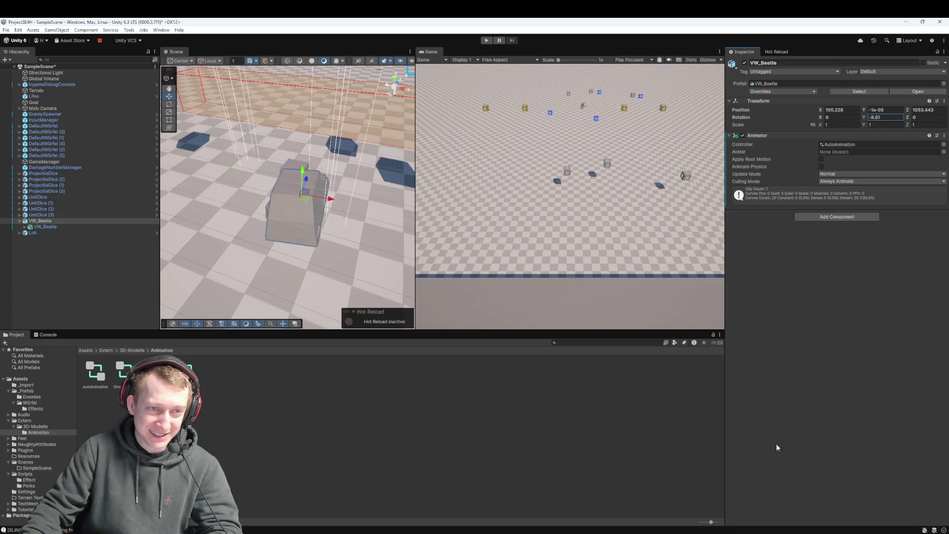
mouse_move(820, 121)
mouse_down()
mouse_move(133, 123)
mouse_move(929, 222)
mouse_move(852, 328)
mouse_move(166, 232)
mouse_move(942, 125)
mouse_move(186, 230)
mouse_up()
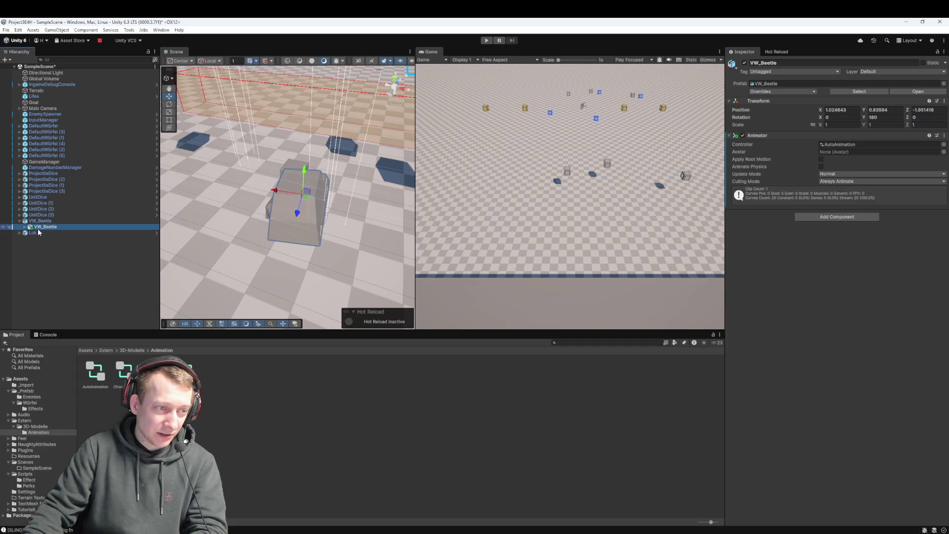
Turn Lok to a new heading around its Y axis and reset its X rotation to 0
double_click(41, 233)
drag(266, 193, 382, 205)
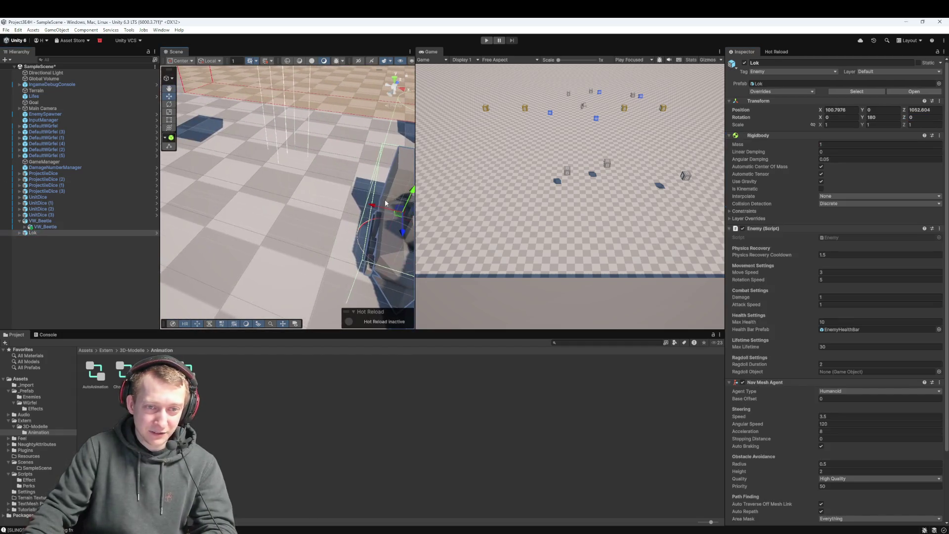
key(f)
key(e)
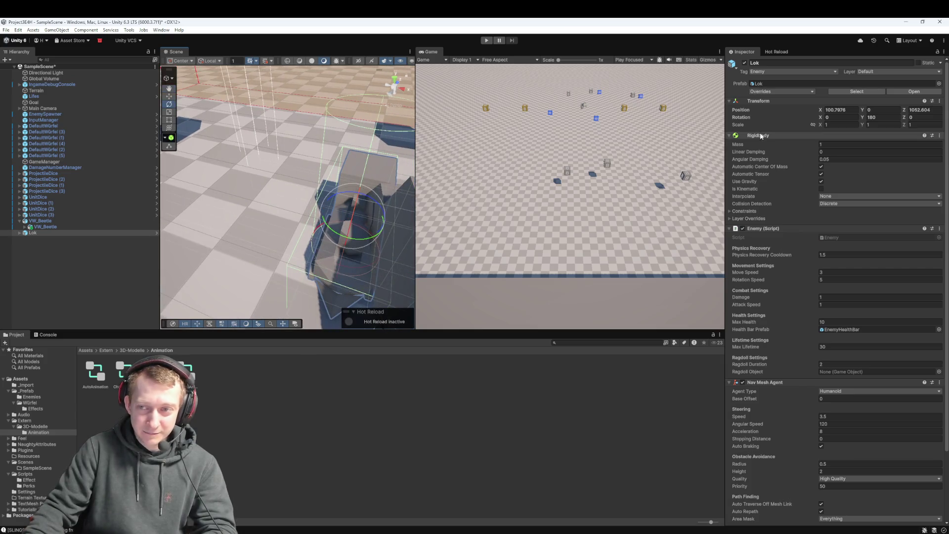
mouse_move(860, 118)
mouse_down()
mouse_move(694, 219)
mouse_move(539, 217)
mouse_move(345, 178)
mouse_up()
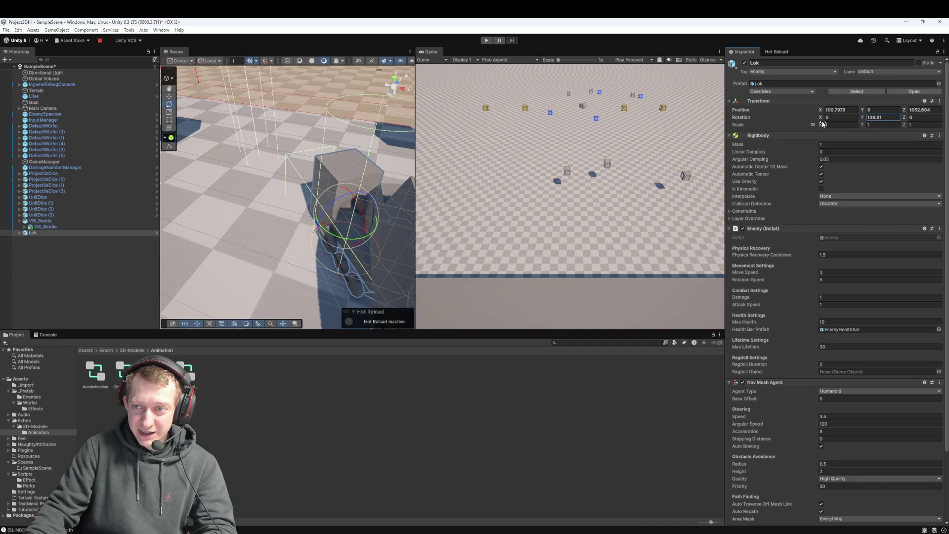
drag(822, 121, 711, 161)
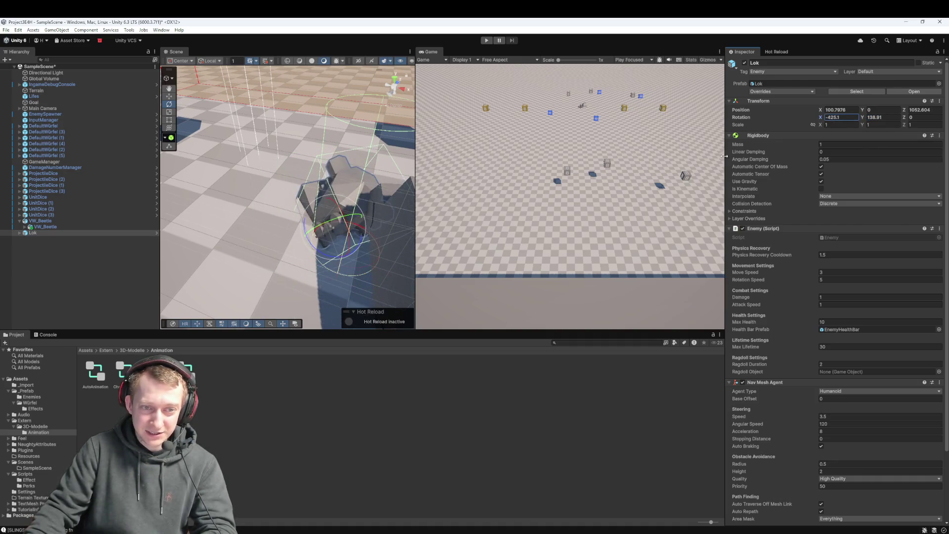
text(0)
click(909, 117)
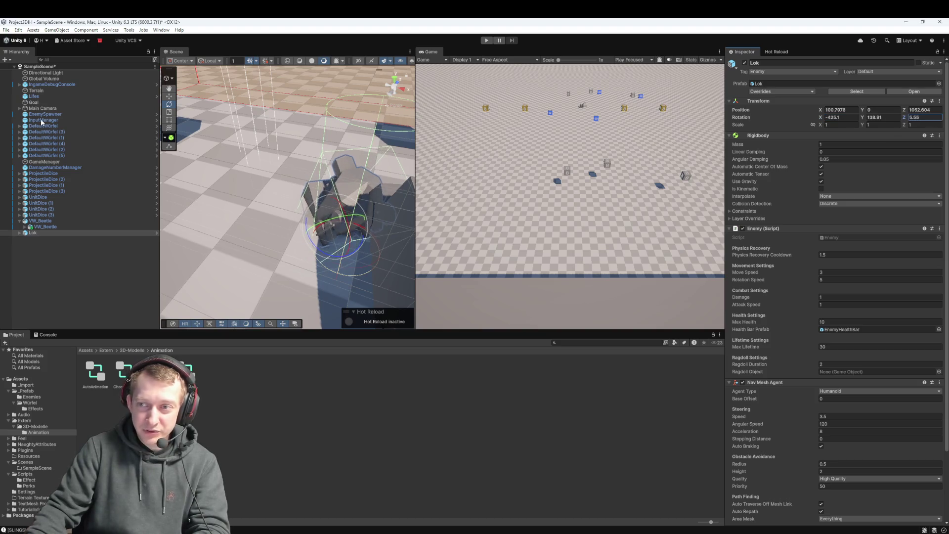
double_click(41, 221)
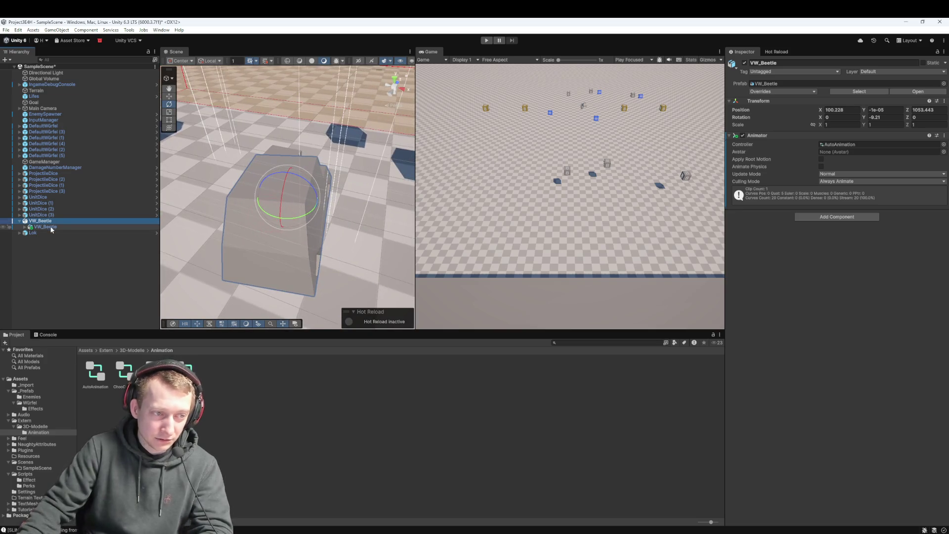
Set the child beetle model's position to 0, 0, 0
click(51, 228)
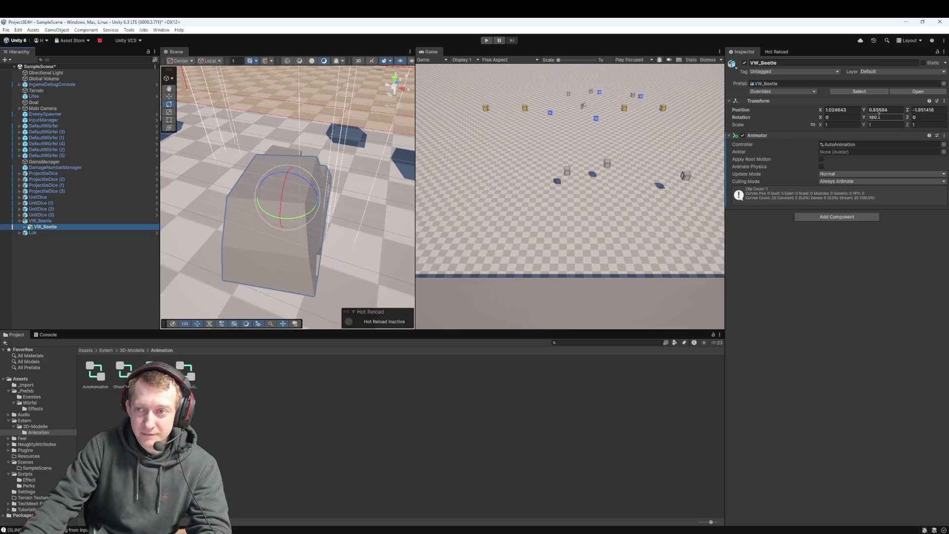
click(66, 221)
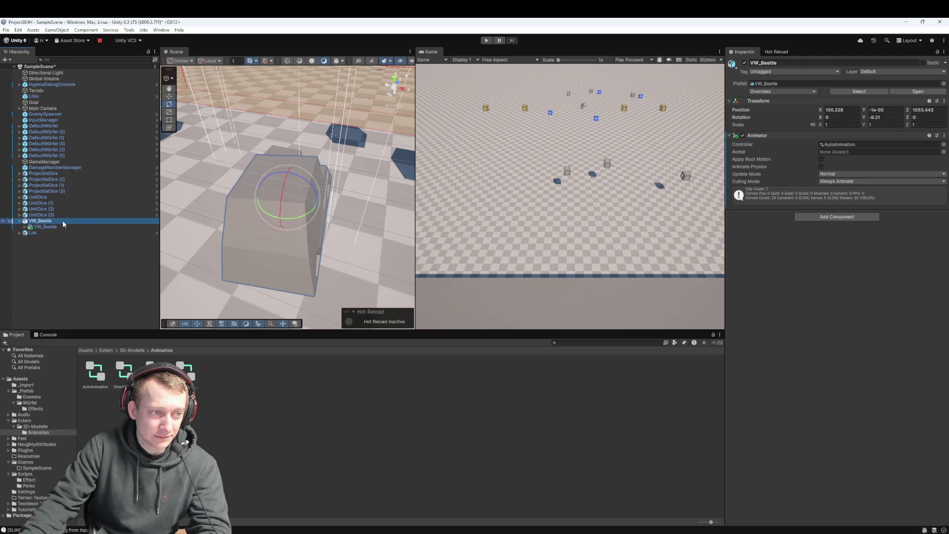
click(42, 220)
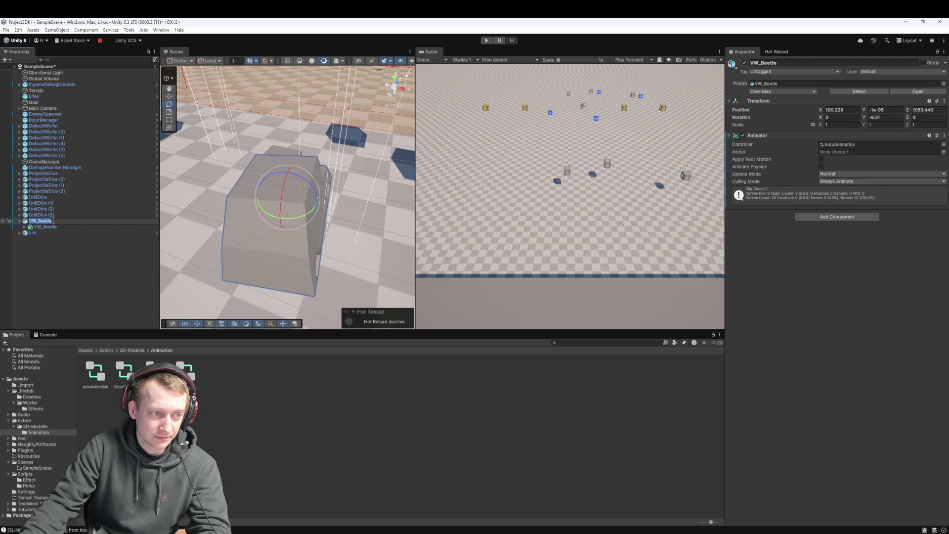
click(55, 228)
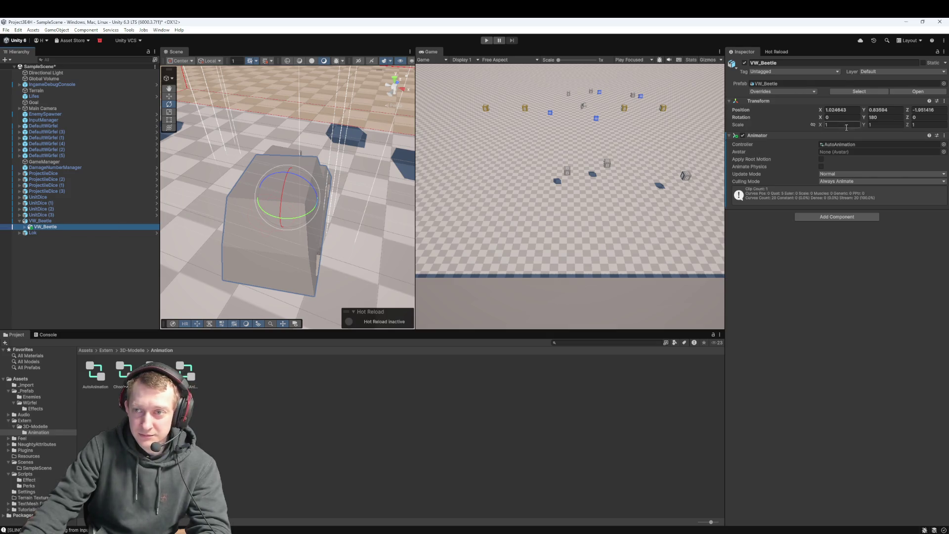
click(838, 111)
text(0)
key(Tab)
text(0)
key(Tab)
text(0)
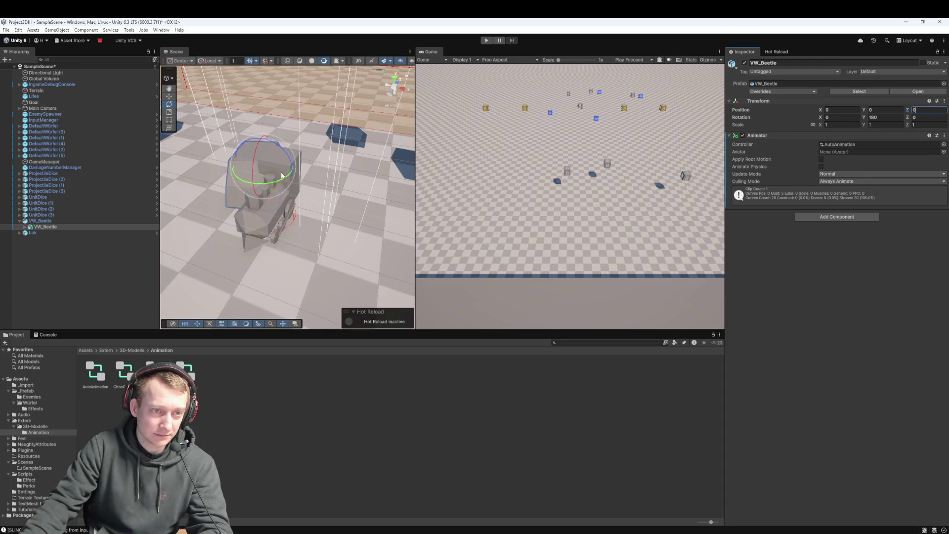
Reset the parent VW_Beetle's rotation to 0, 0, 0
click(52, 222)
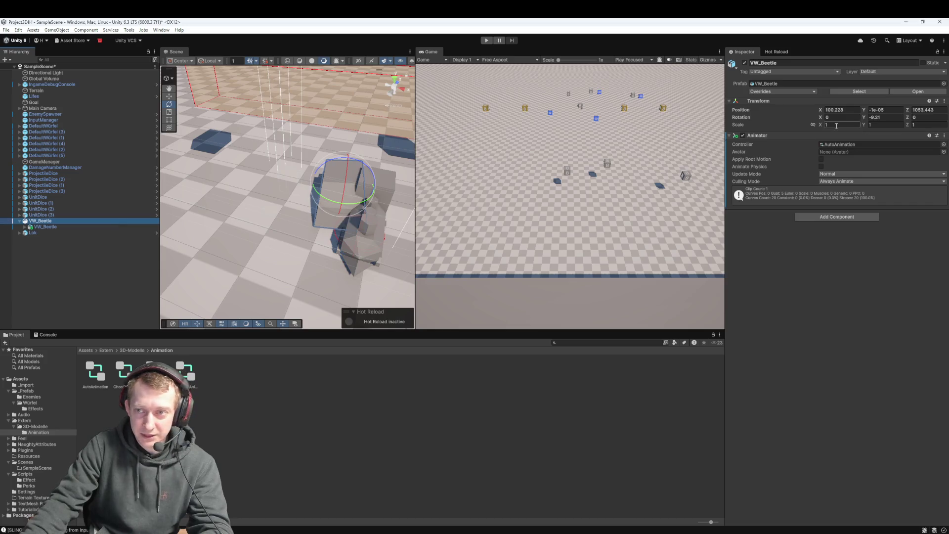
mouse_move(819, 113)
mouse_down()
mouse_move(796, 115)
mouse_move(822, 117)
mouse_move(812, 118)
mouse_up()
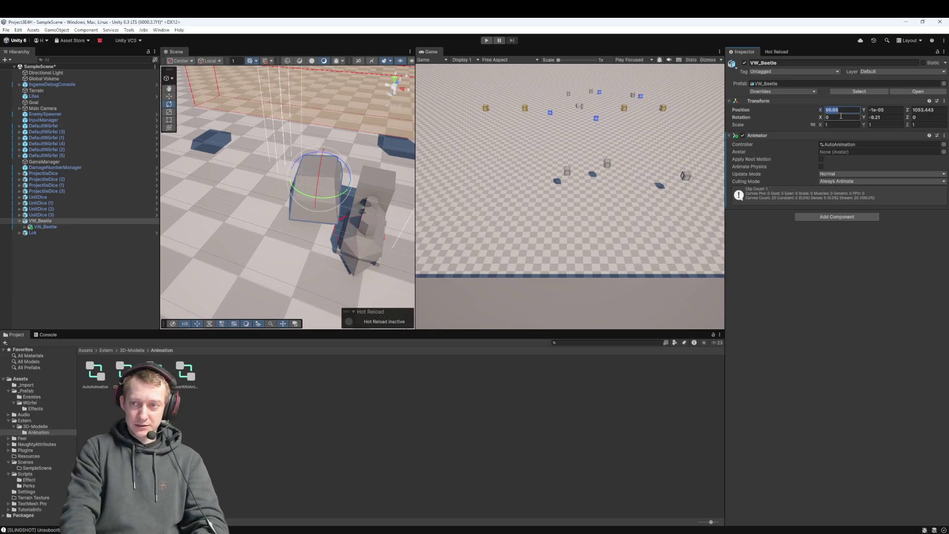
click(48, 226)
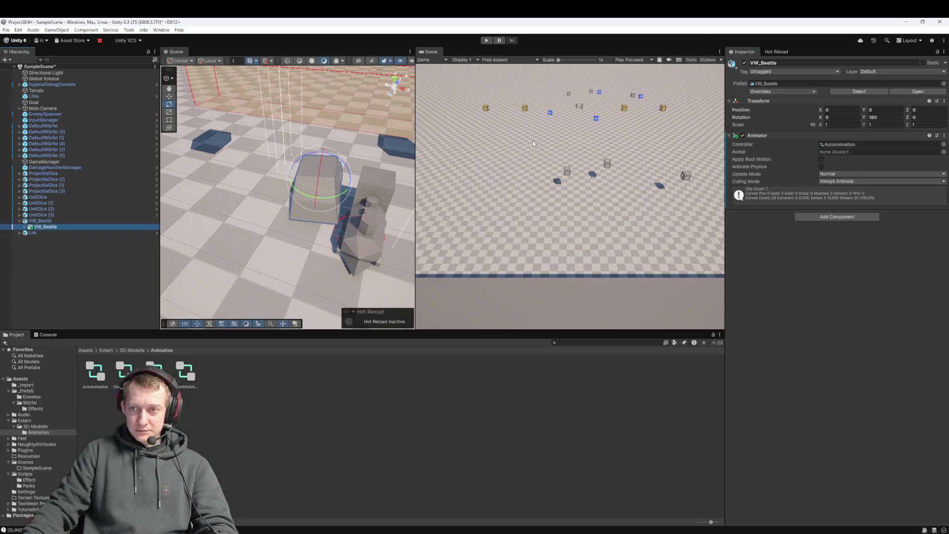
click(60, 220)
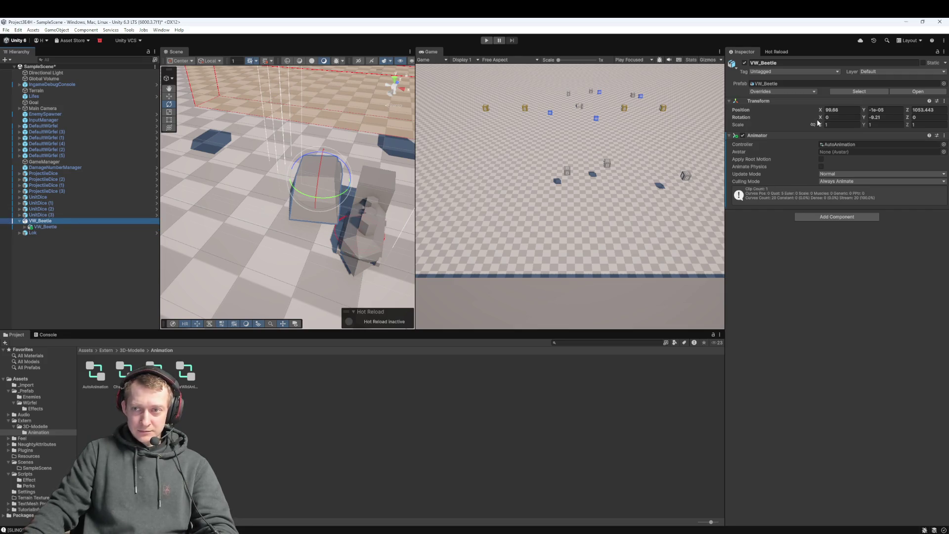
mouse_move(821, 120)
mouse_down()
mouse_move(873, 133)
mouse_move(896, 125)
mouse_move(923, 138)
mouse_move(916, 120)
mouse_move(941, 131)
mouse_move(12, 143)
mouse_up()
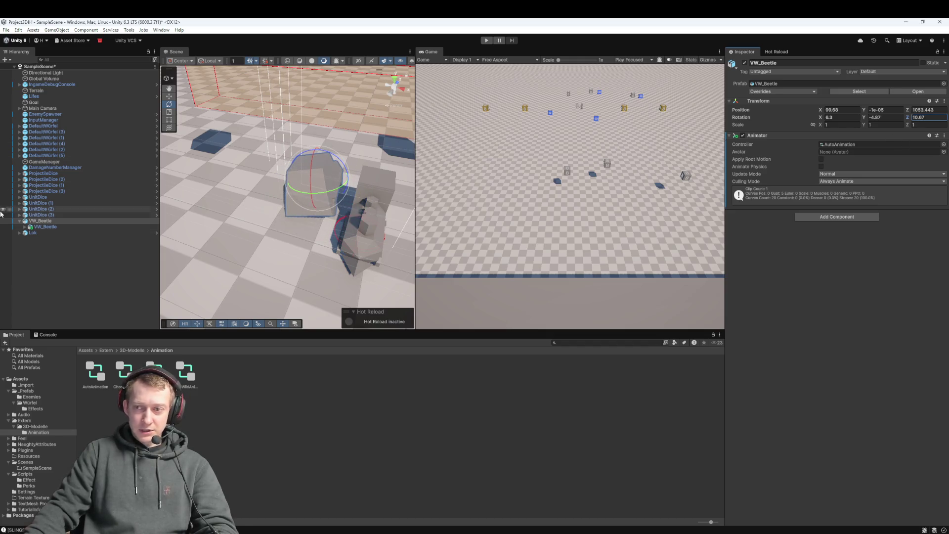
click(40, 227)
click(63, 223)
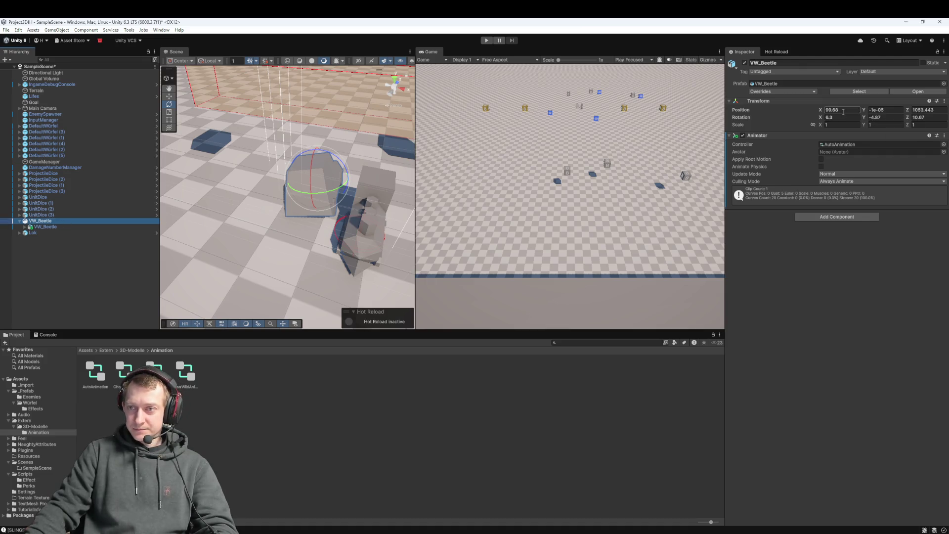
text(0)
key(Tab)
text(0)
key(Tab)
text(0)
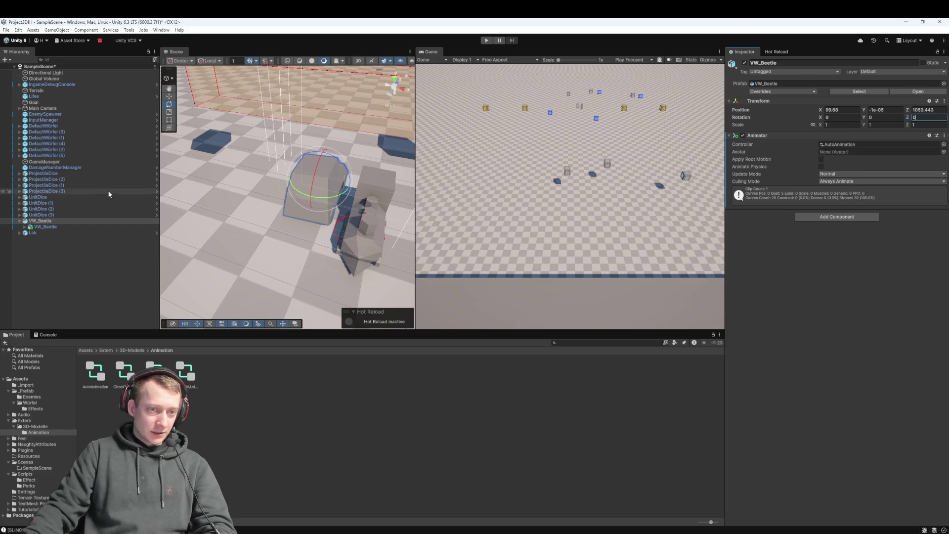
Add a Rigidbody and the Enemy script to the parent VW_Beetle
drag(289, 201, 267, 196)
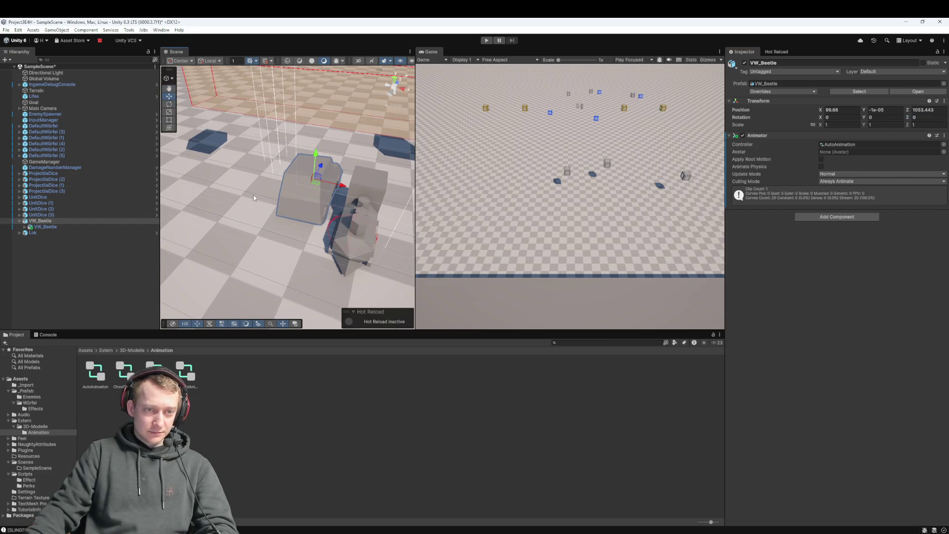
click(74, 225)
click(73, 221)
click(72, 226)
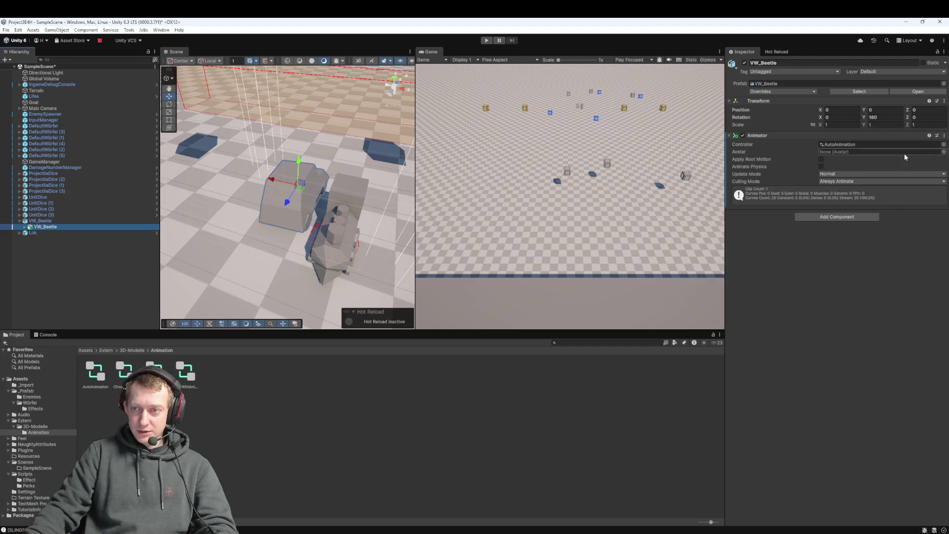
click(60, 221)
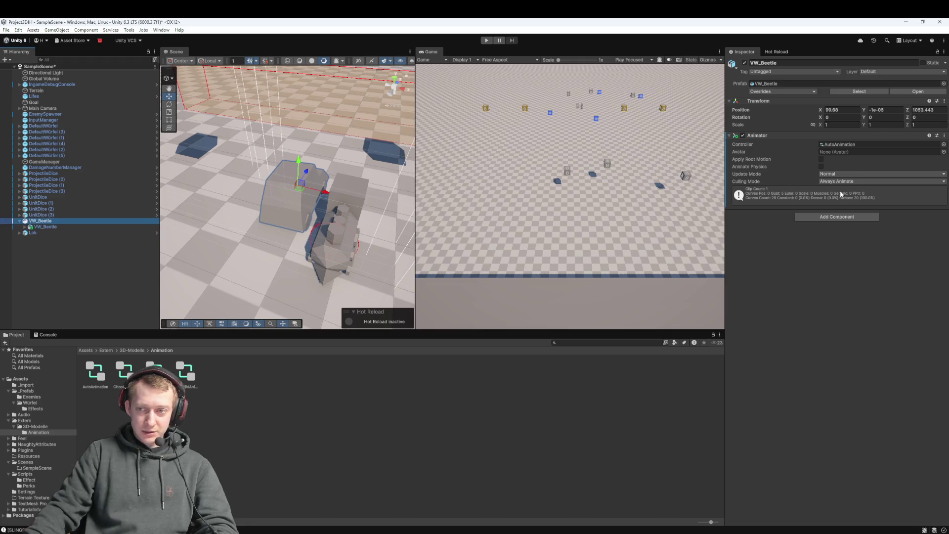
click(832, 216)
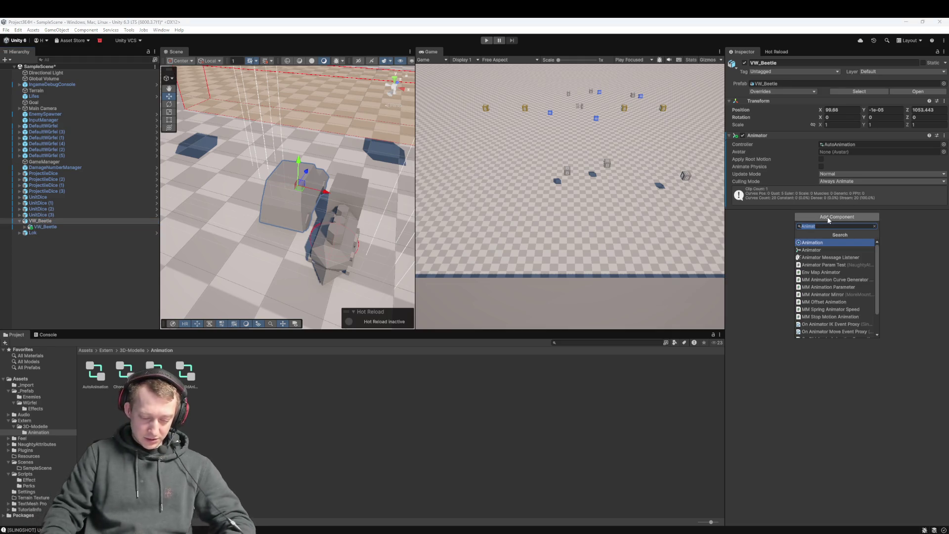
text(rigidbody)
key(Return)
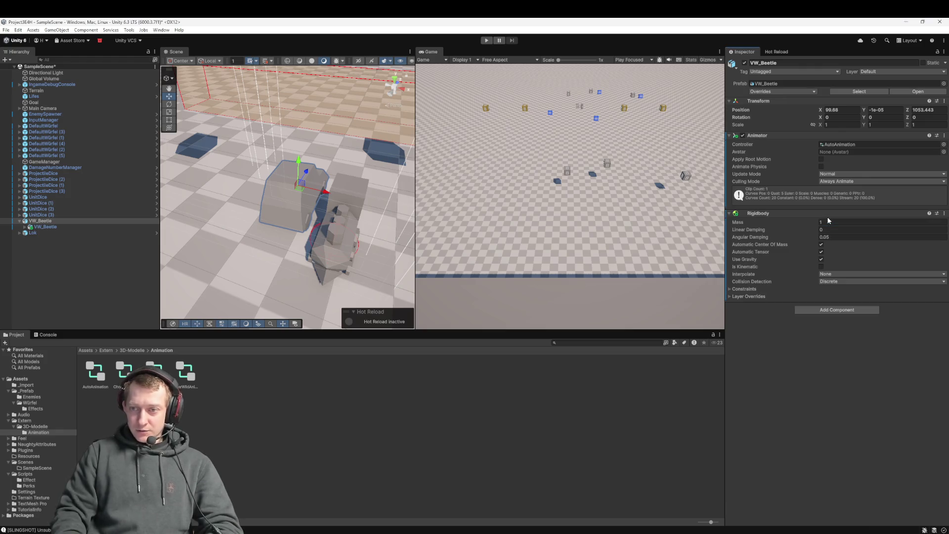
click(842, 310)
text(Enemy)
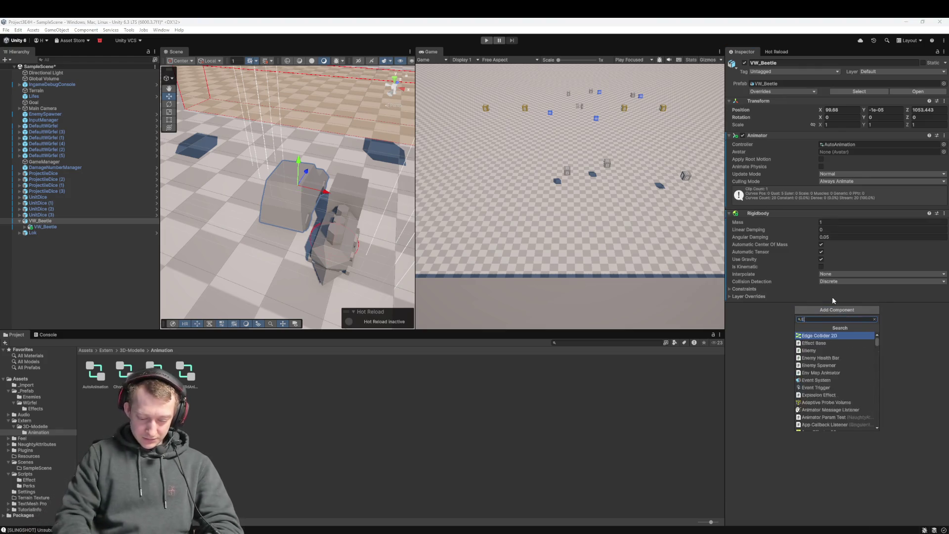
key(Return)
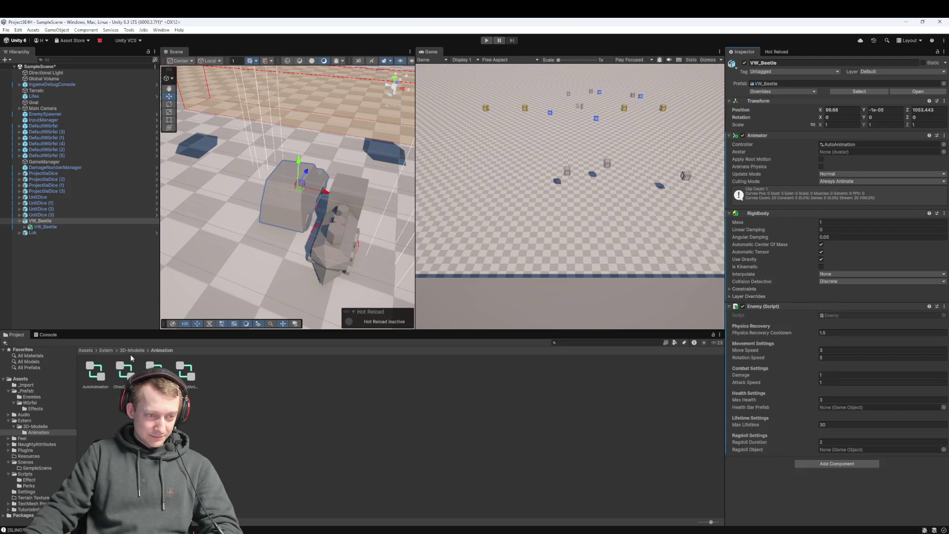
Drag EnemyHealthBar from Assets/_Prefab into VW_Beetle's Health Bar Prefab field
click(91, 351)
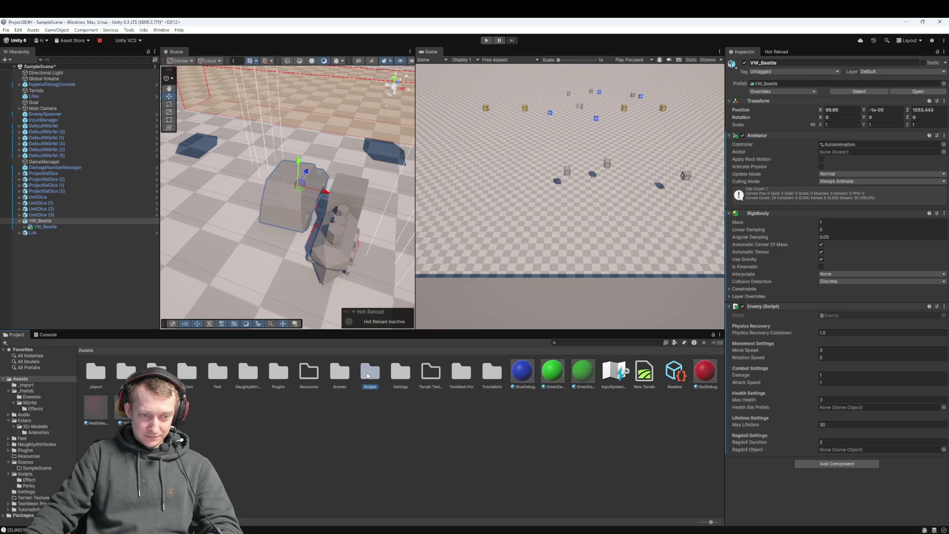
double_click(368, 374)
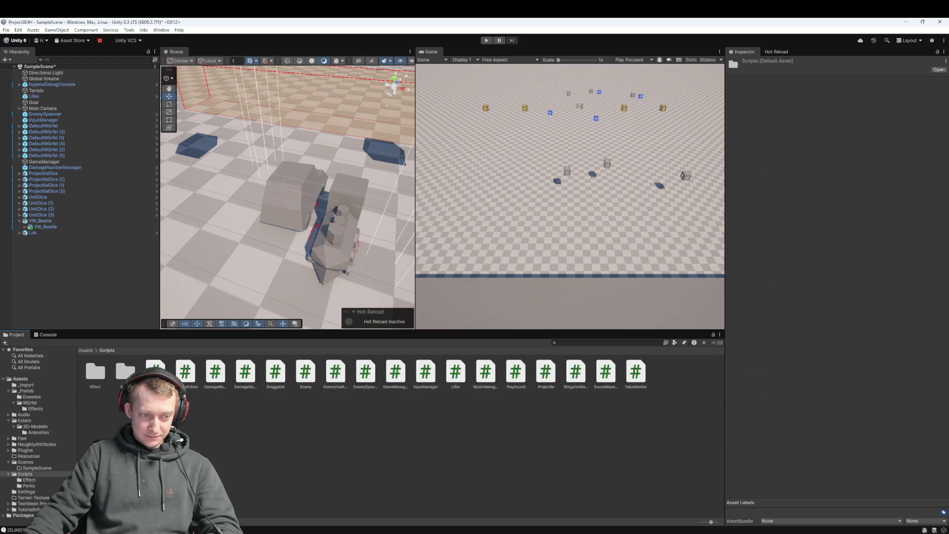
click(46, 222)
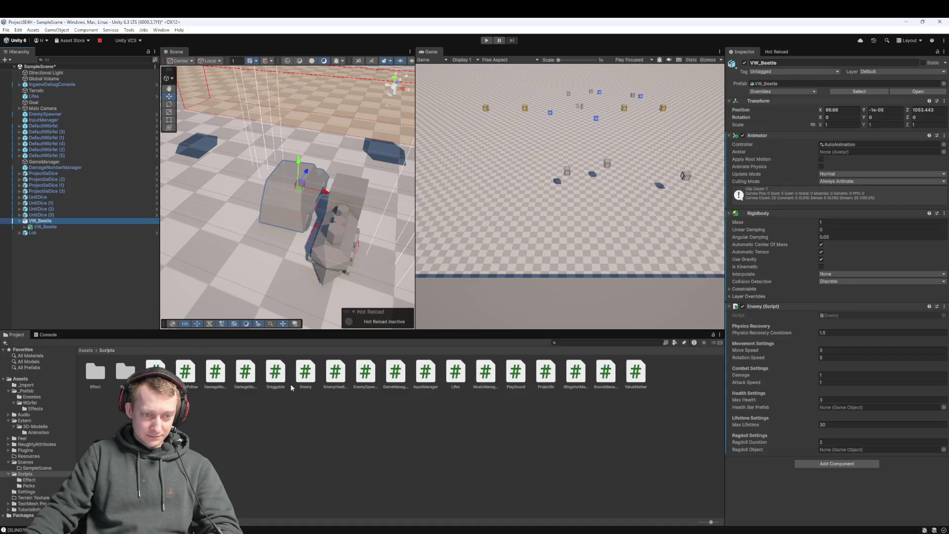
click(91, 351)
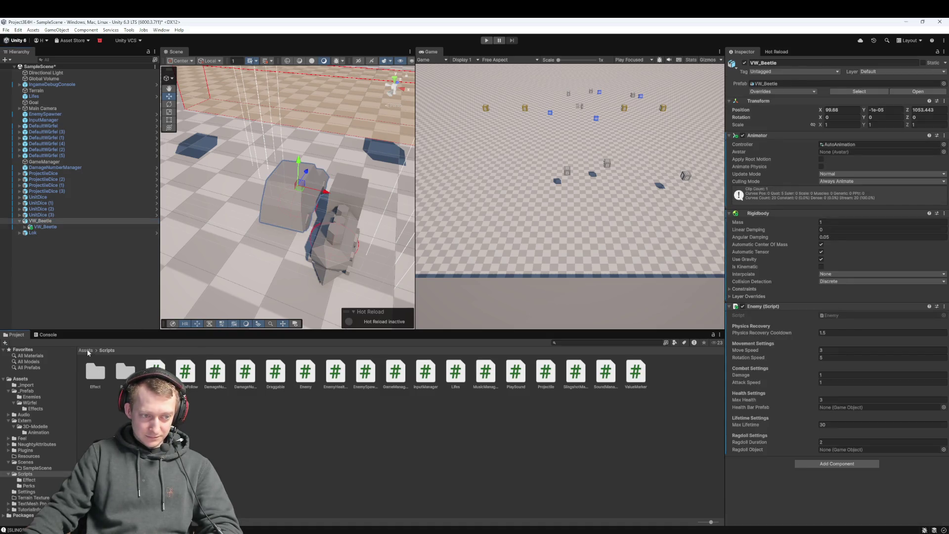
double_click(119, 366)
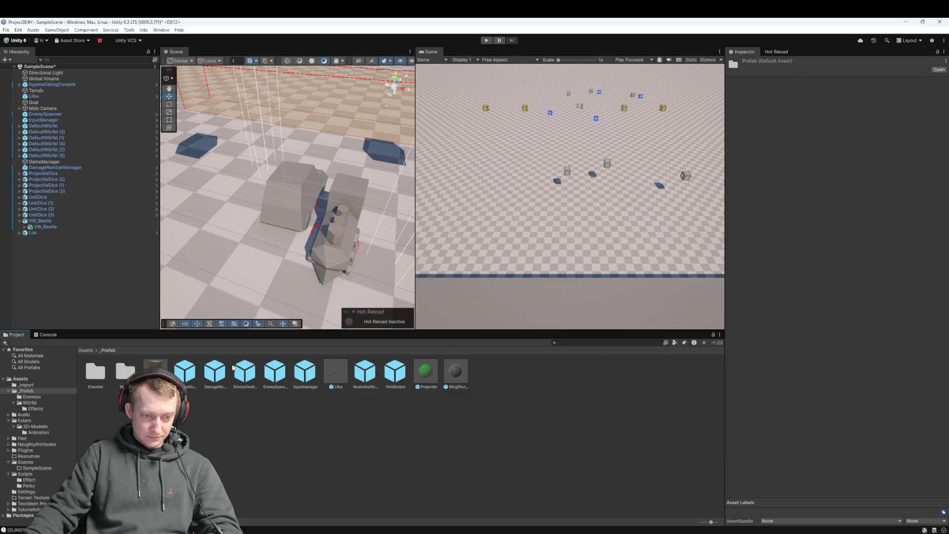
click(40, 221)
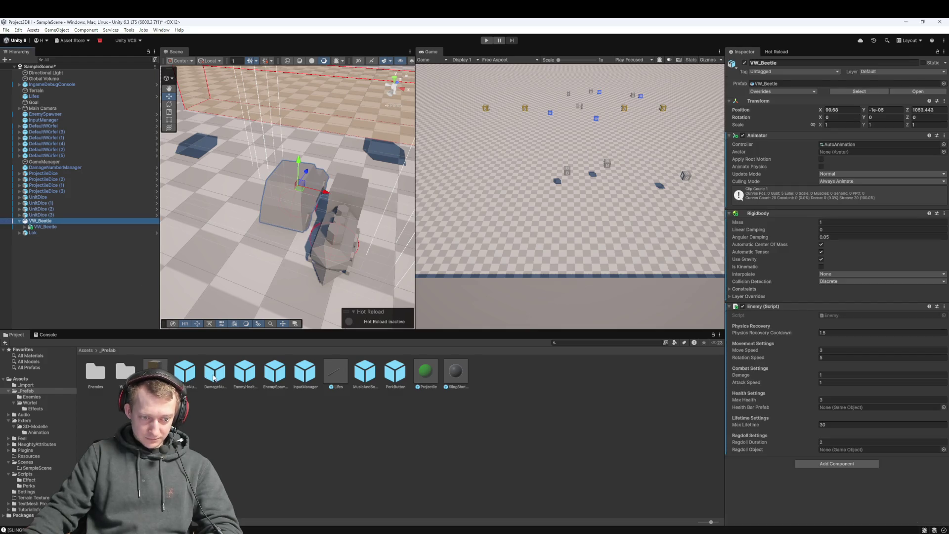
drag(250, 374, 833, 284)
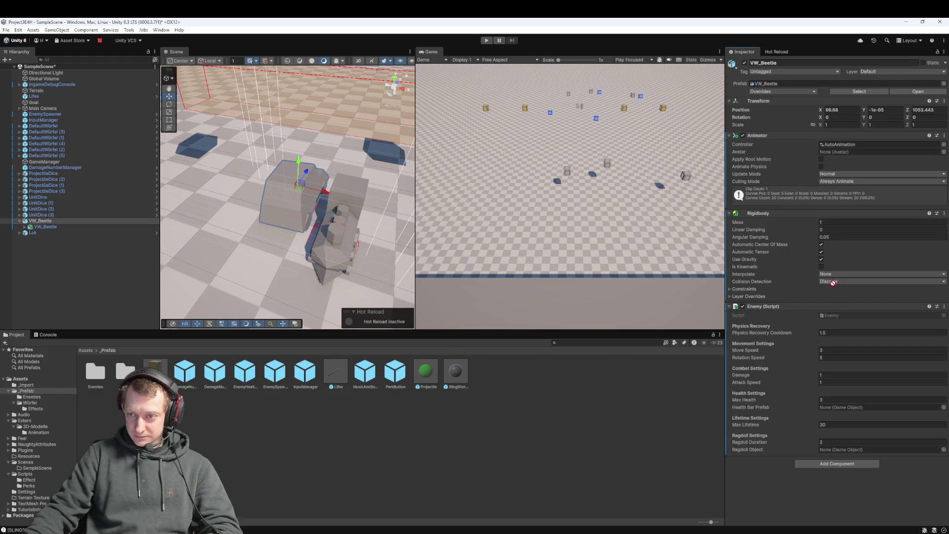
drag(845, 450, 840, 407)
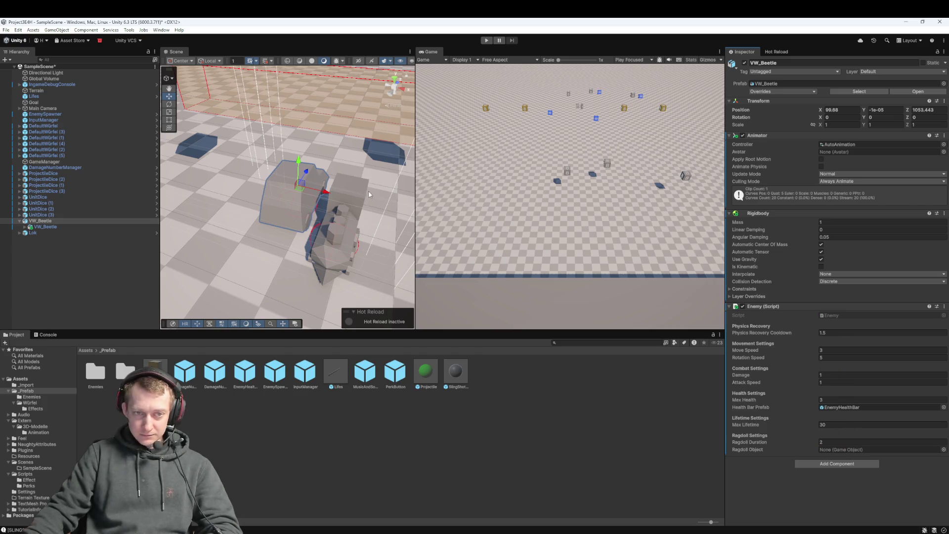
click(40, 223)
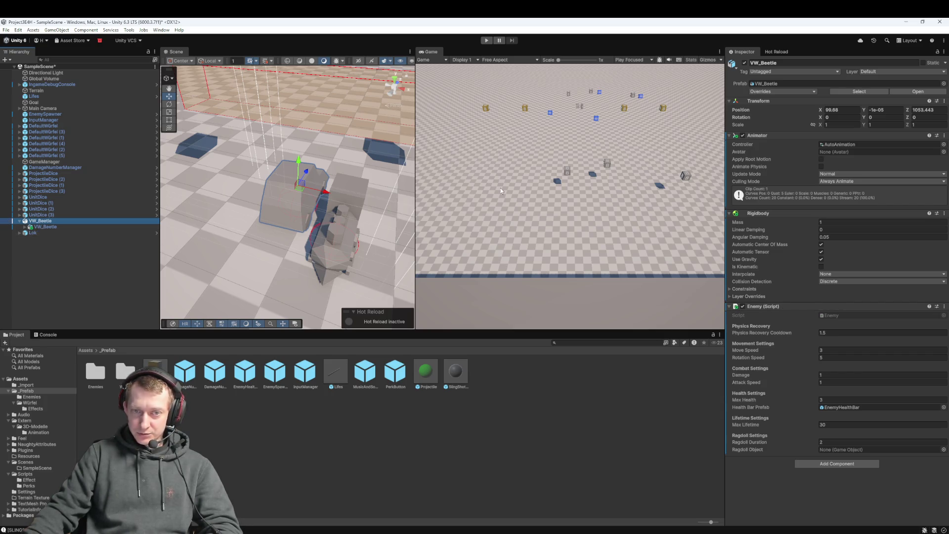
click(44, 227)
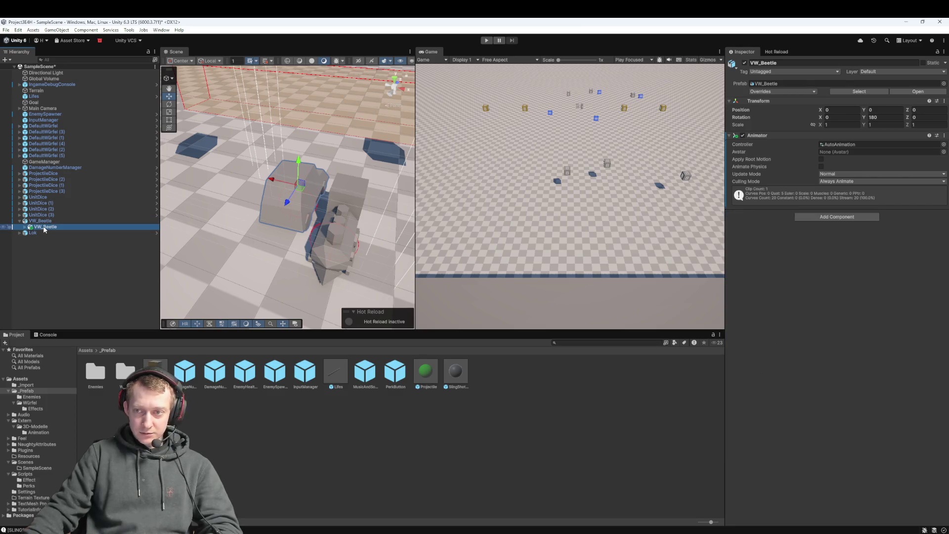
Remove the Animator from VW_Beetle and add a Nav Mesh Agent
key(Up)
click(944, 135)
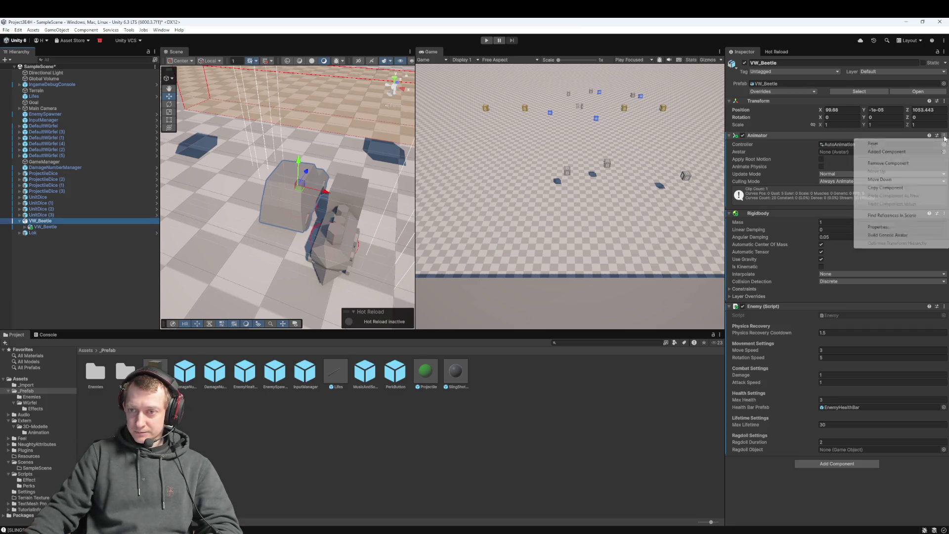
click(887, 163)
click(859, 386)
text(Navhme)
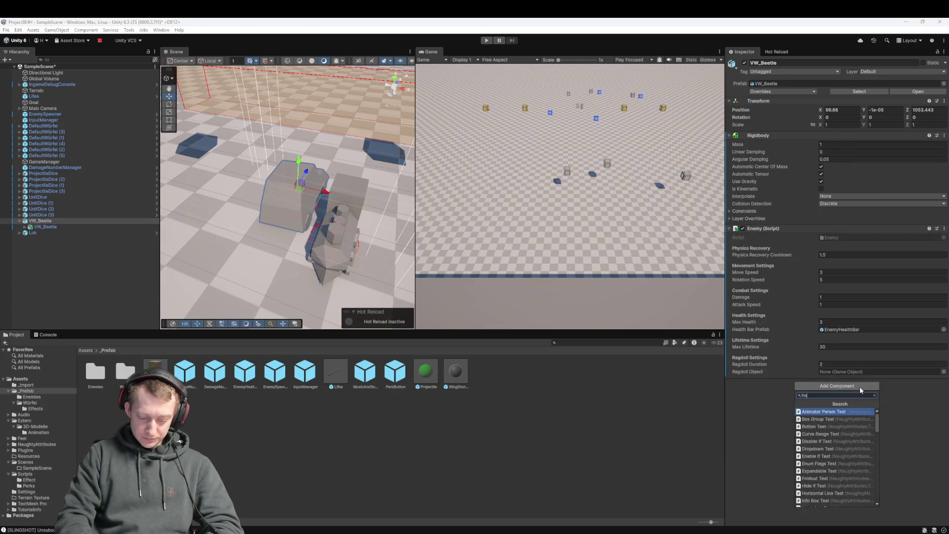
key(Return)
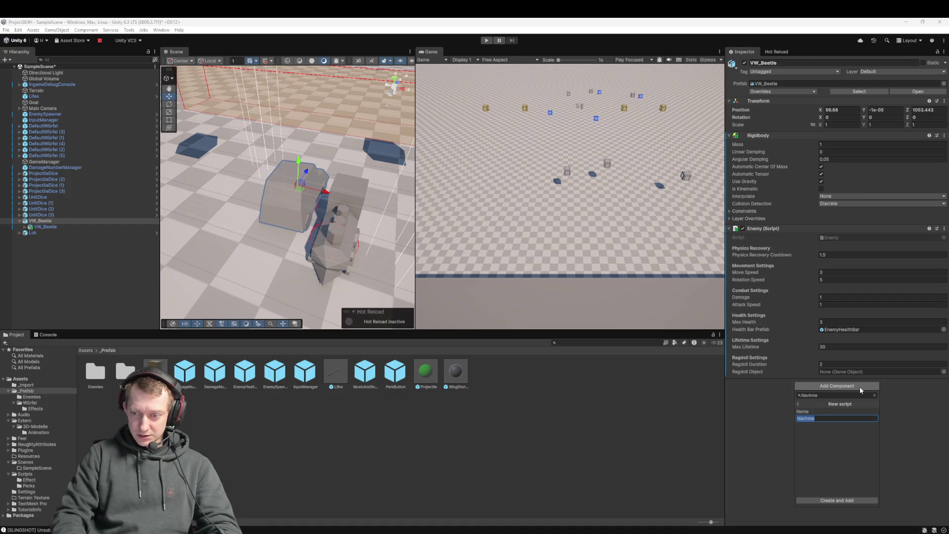
click(803, 403)
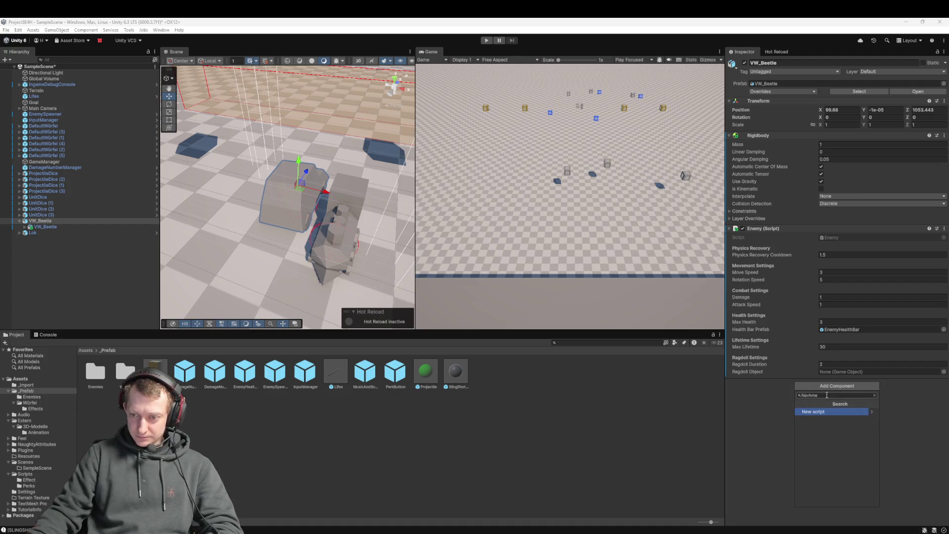
text(nav)
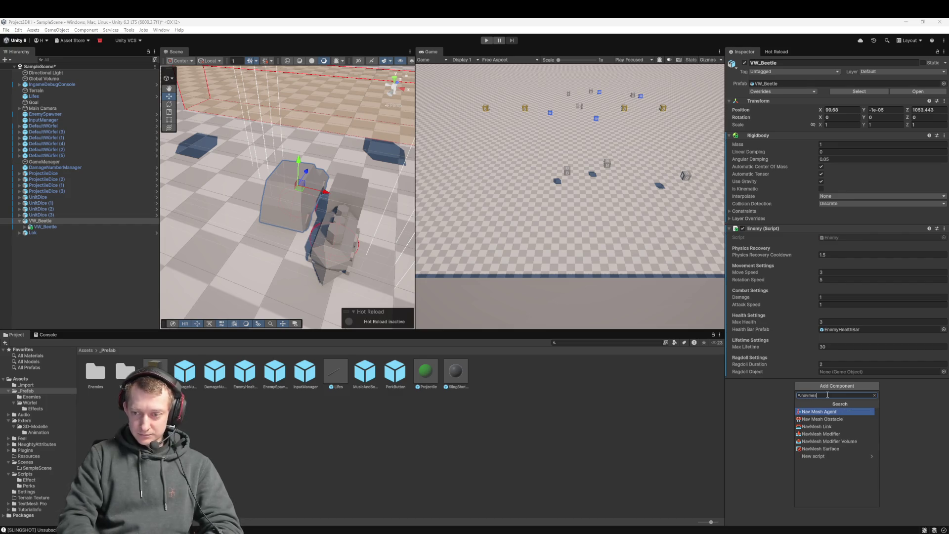
key(Return)
Add a Box Collider to VW_Beetle
scroll(782, 317, down, 1)
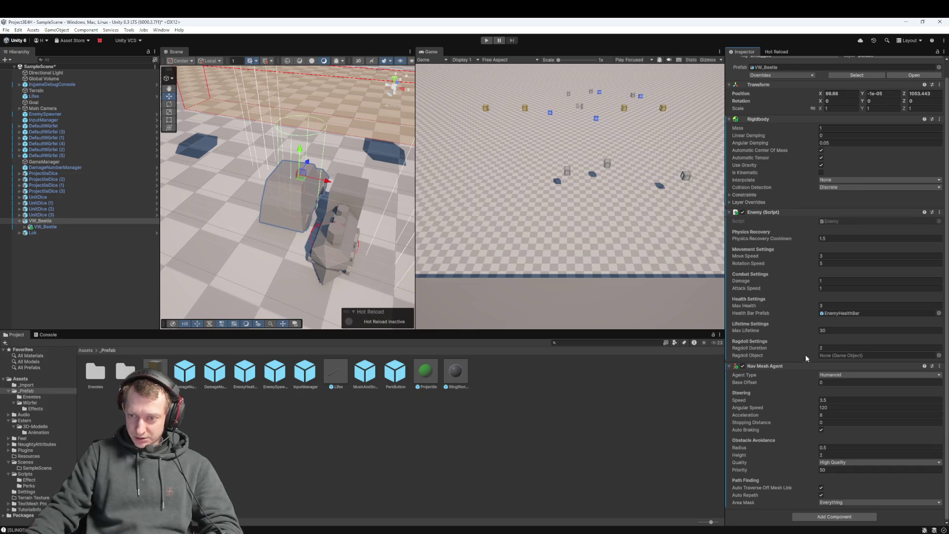
click(811, 515)
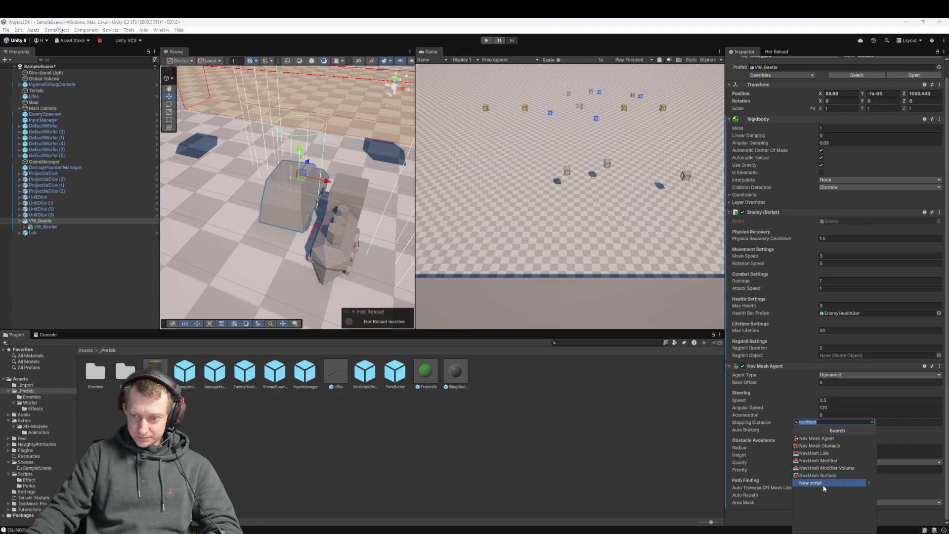
text(box)
click(828, 439)
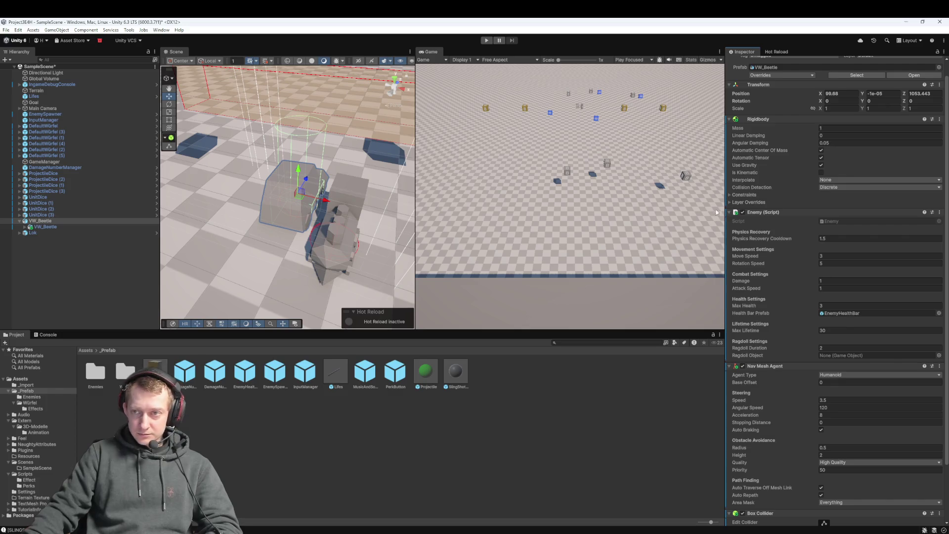
scroll(805, 390, down, 3)
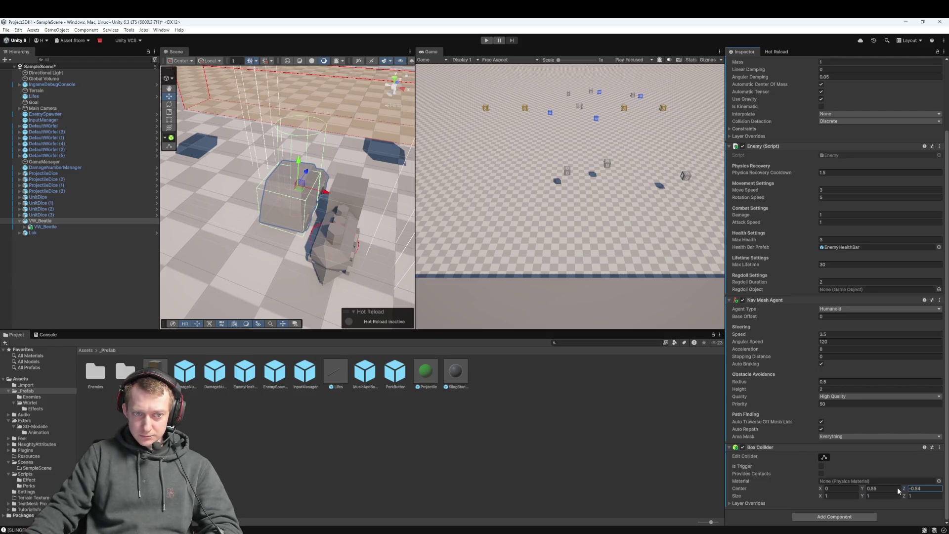
Set the Box Collider centre to 0, 0.55, -0.05 and size to 1.28, 1, 2.08
text(-0.54)
click(915, 496)
text(1.6)
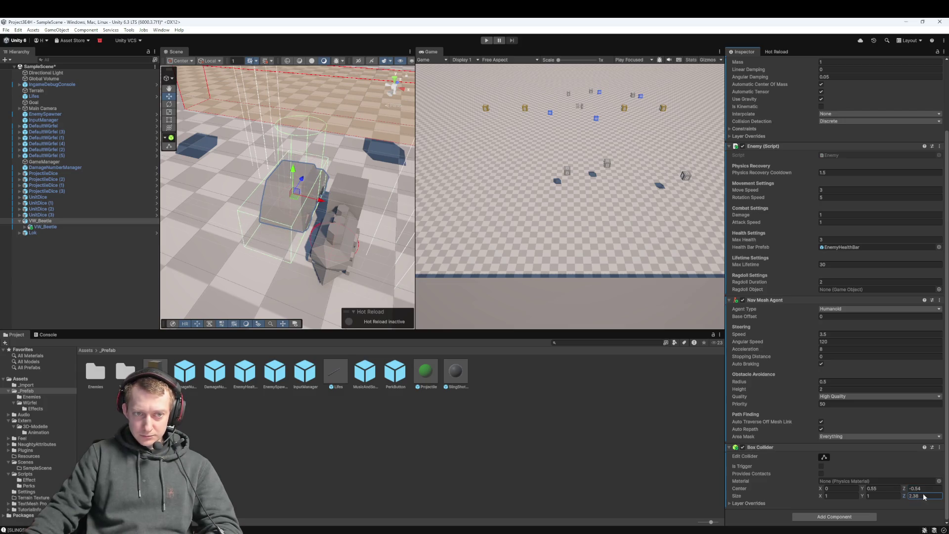
click(914, 488)
text(-1.45-0.14)
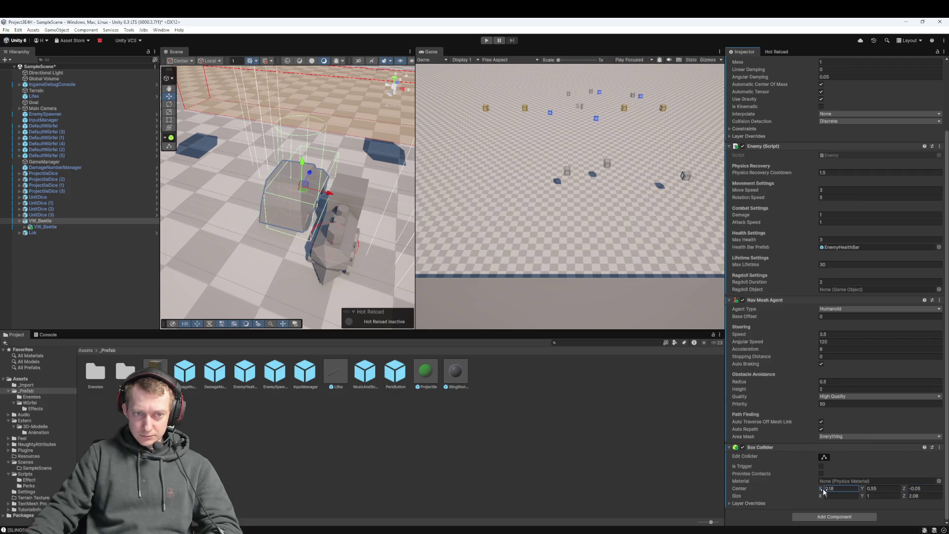
text(0)
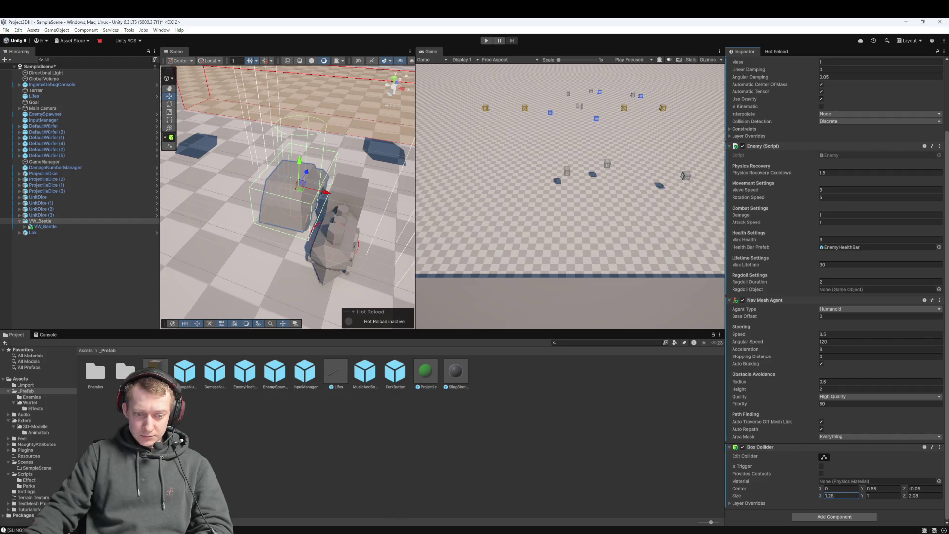
key(alt+Tab)
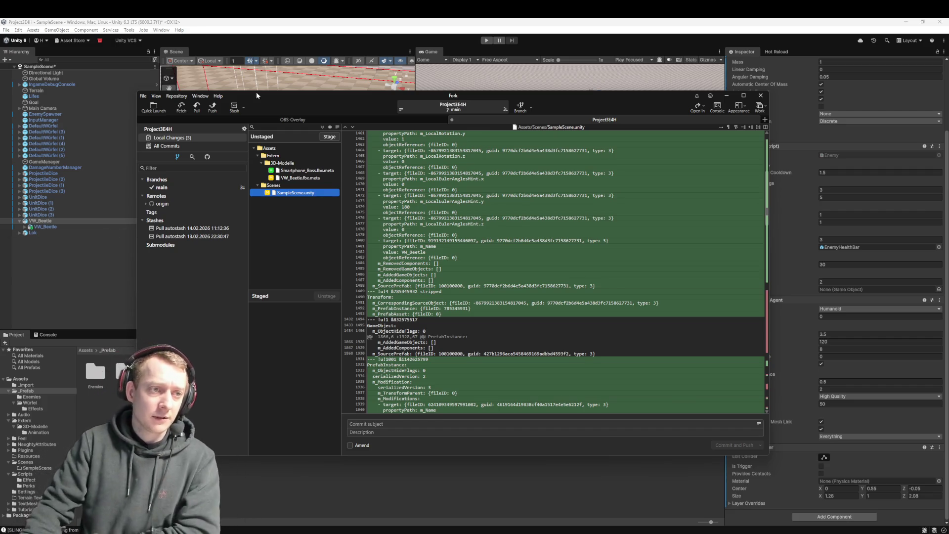
Pull origin/main into the local main branch in Fork, then return to Unity
click(197, 106)
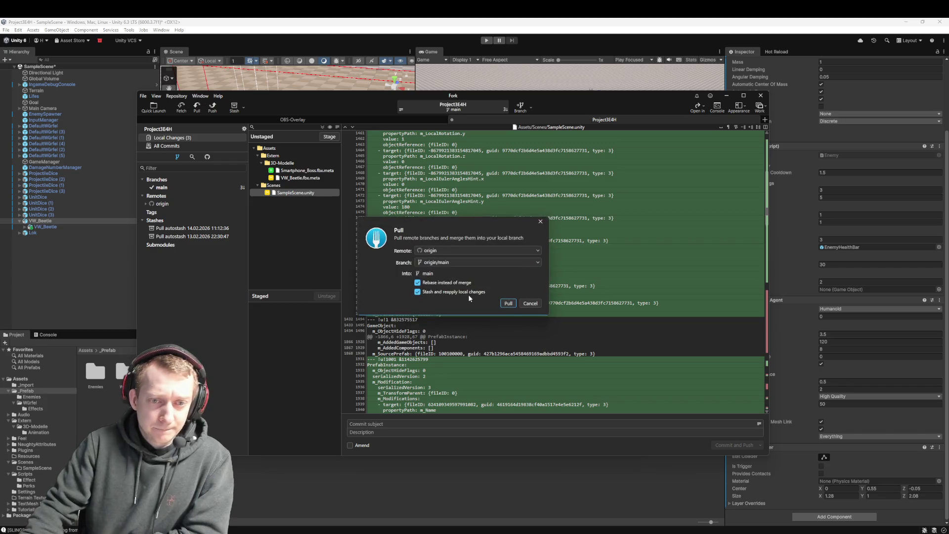
click(509, 301)
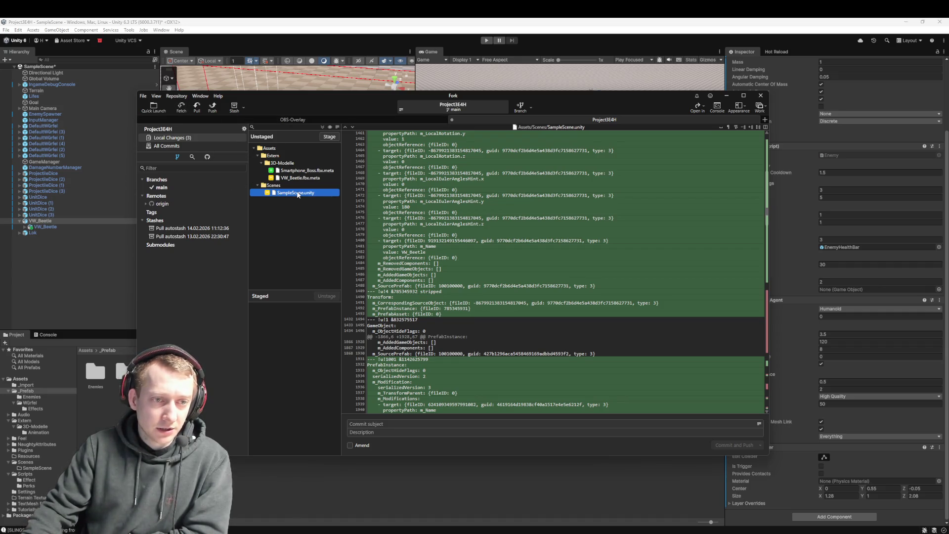
click(63, 245)
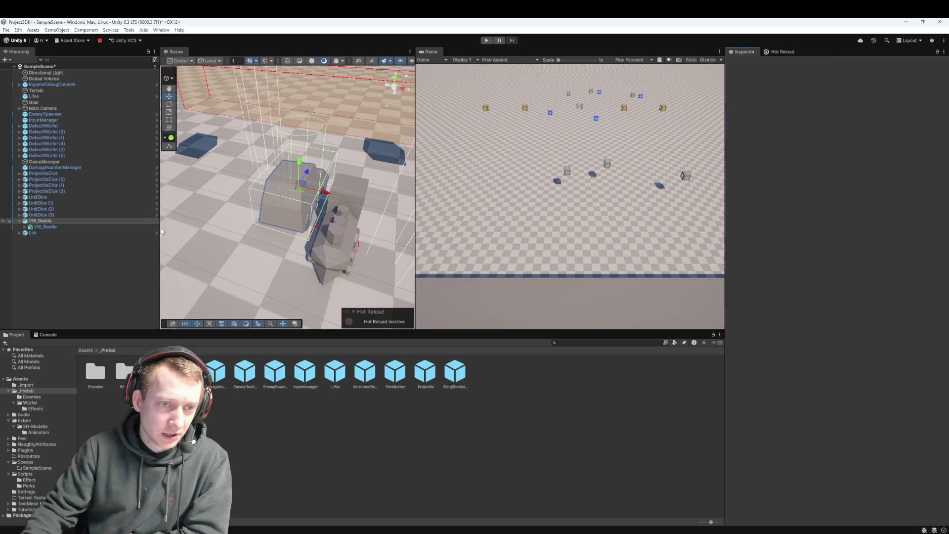
Delete the VW_Beetle object together with Lok from the scene hierarchy
click(53, 221)
key(Tab)
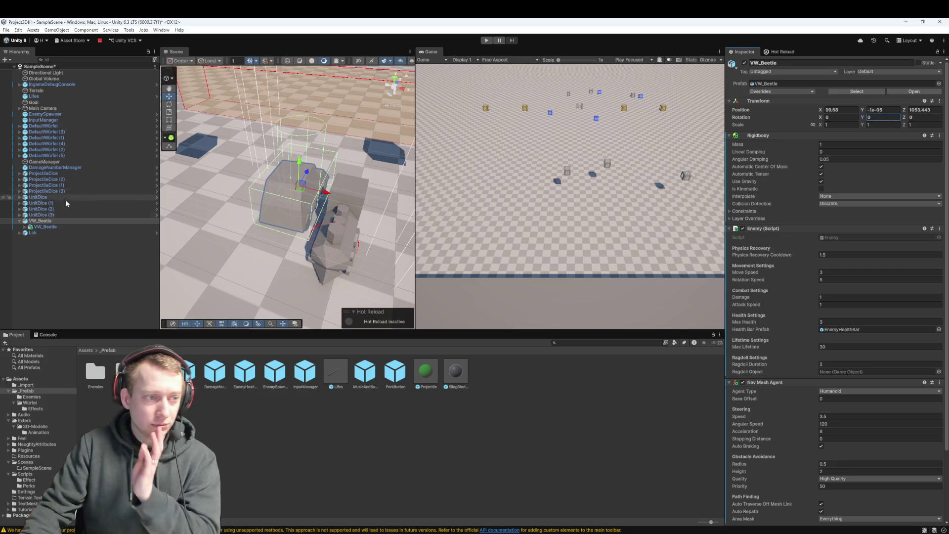
click(46, 227)
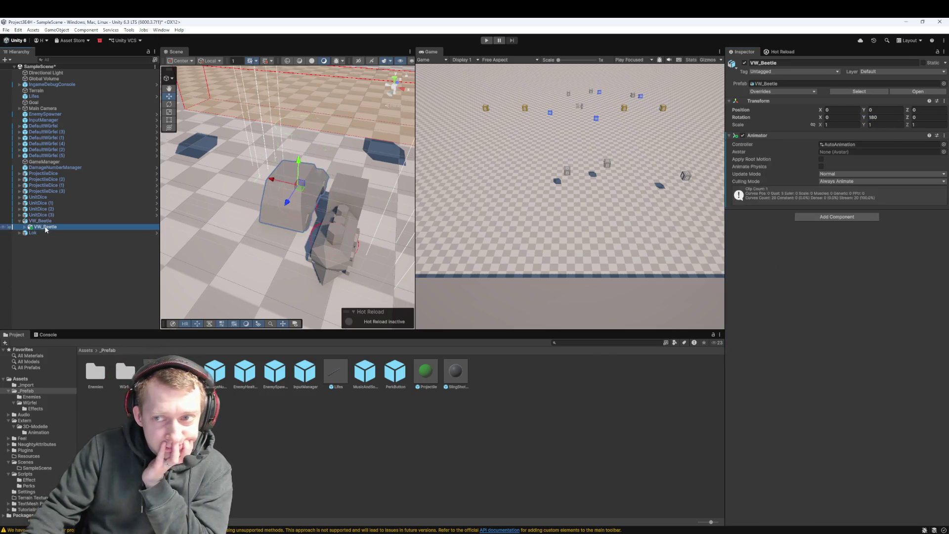
click(50, 222)
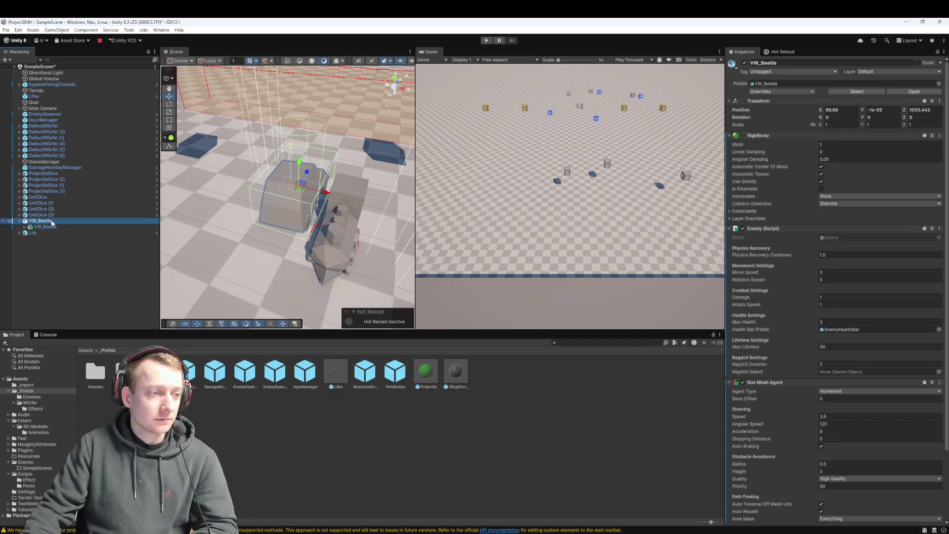
double_click(64, 113)
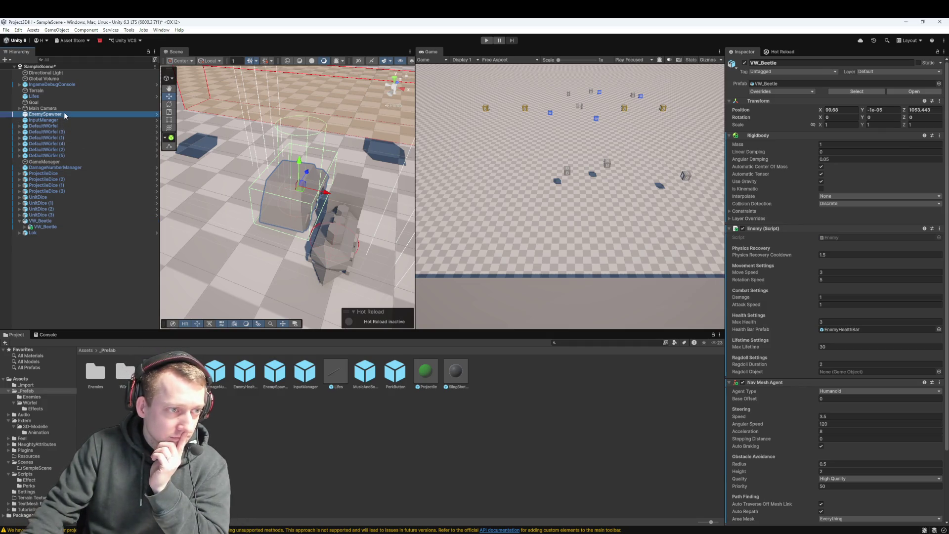
click(40, 221)
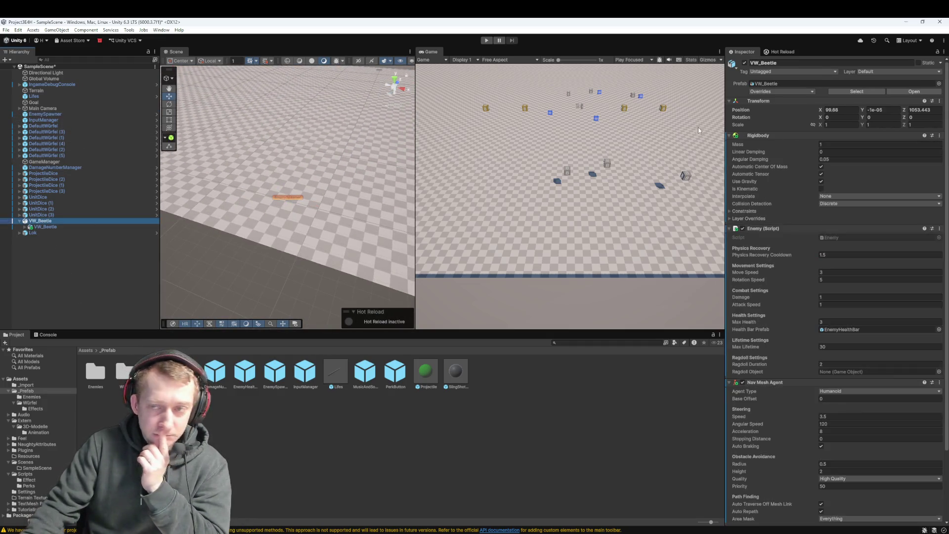
double_click(95, 372)
click(50, 221)
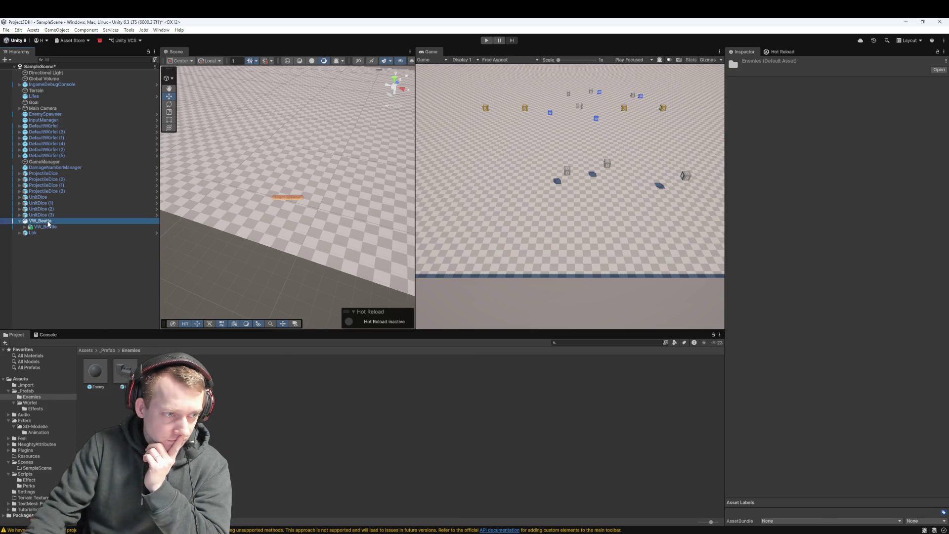
click(219, 423)
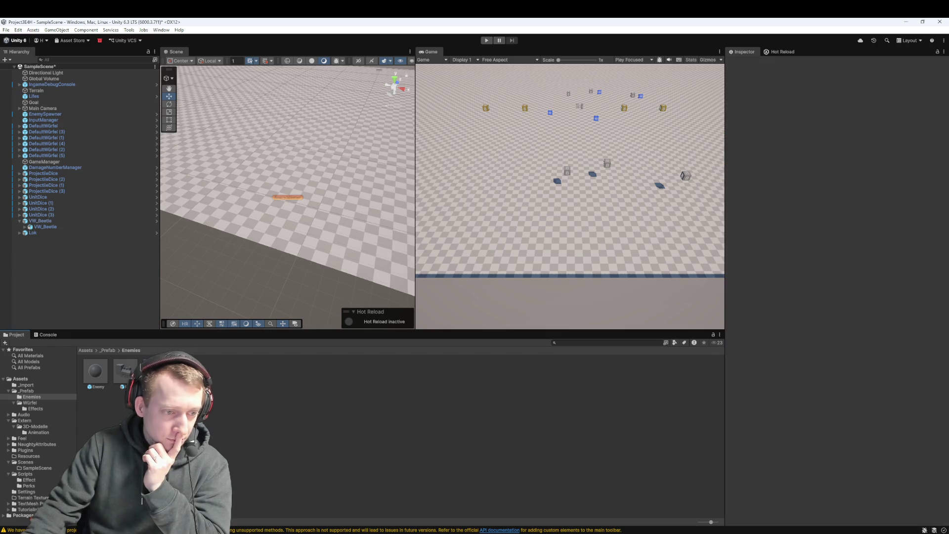
click(64, 220)
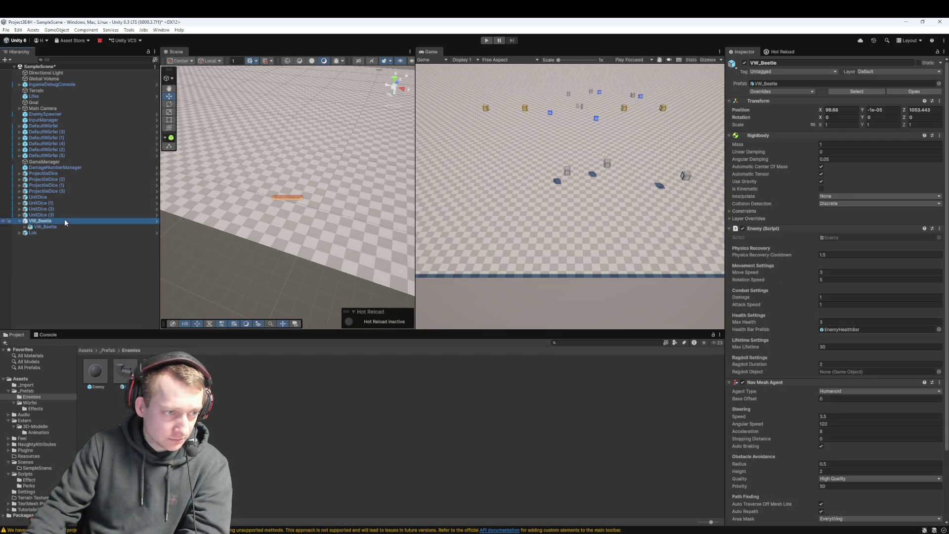
key(Delete)
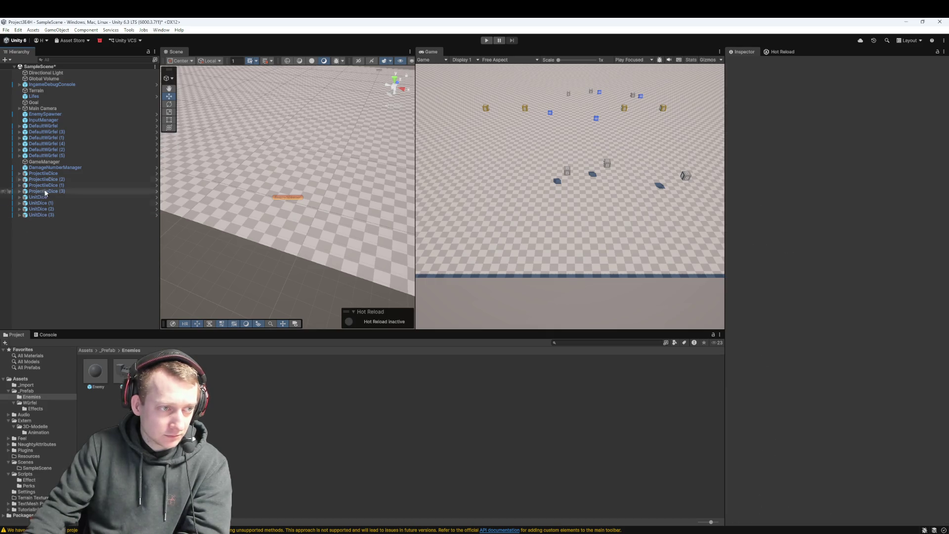
Paste VW_Beetle into the EnemySpawner's Enemy Prefab field and run a play test
click(48, 114)
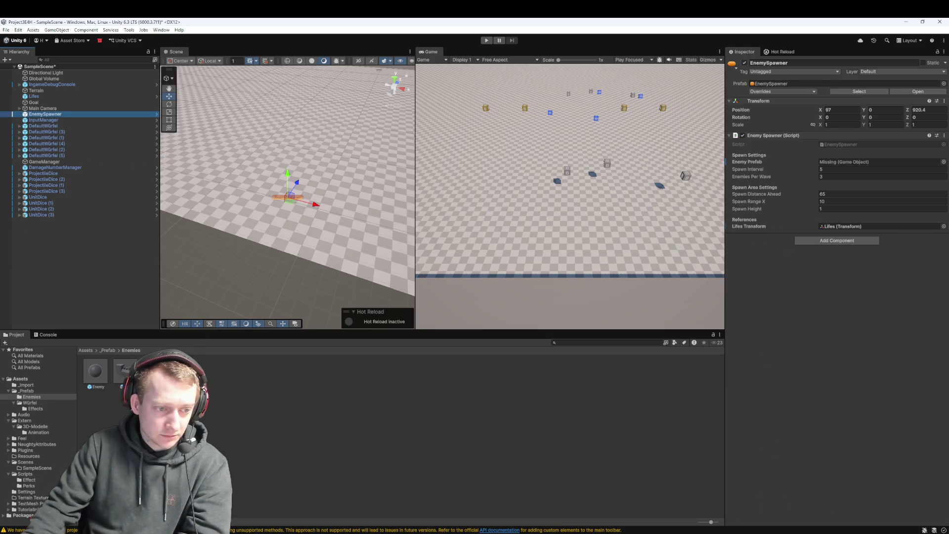
click(849, 162)
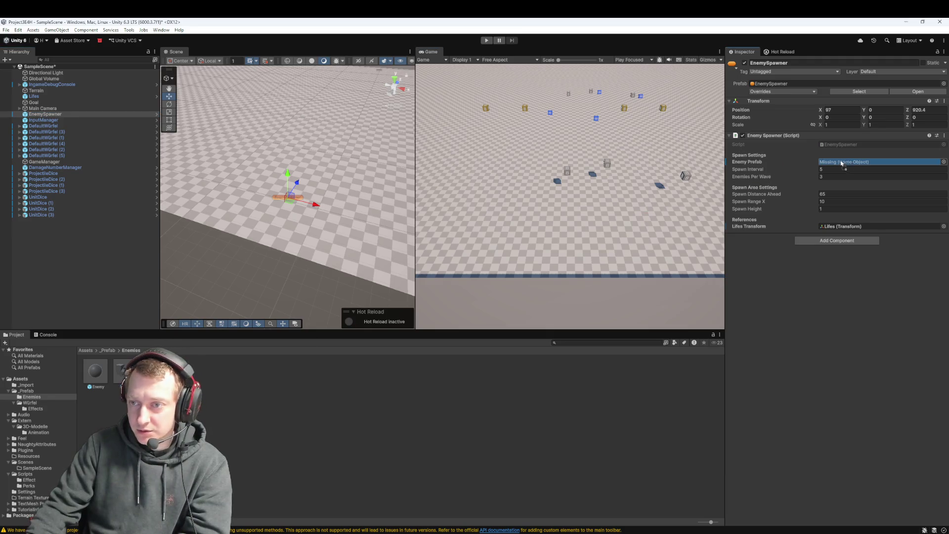
key(ctrl+v)
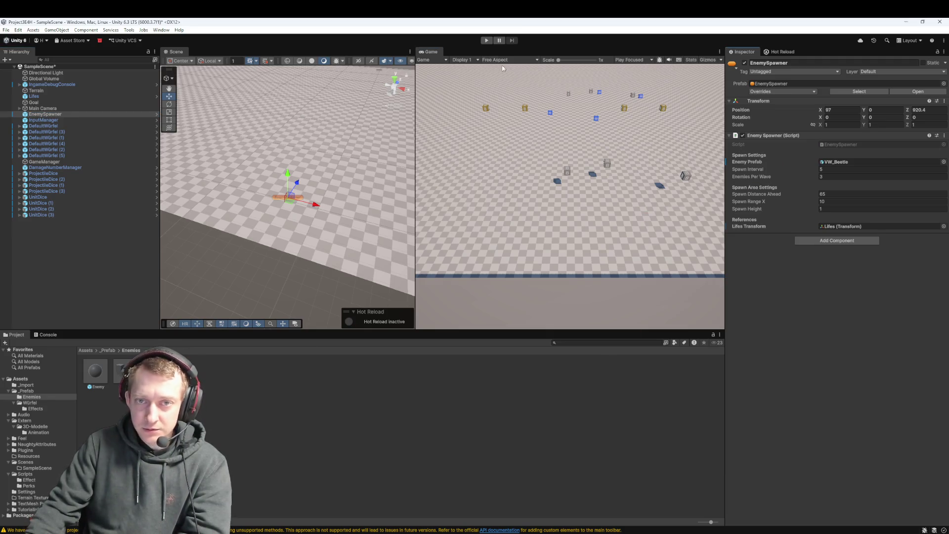
click(489, 41)
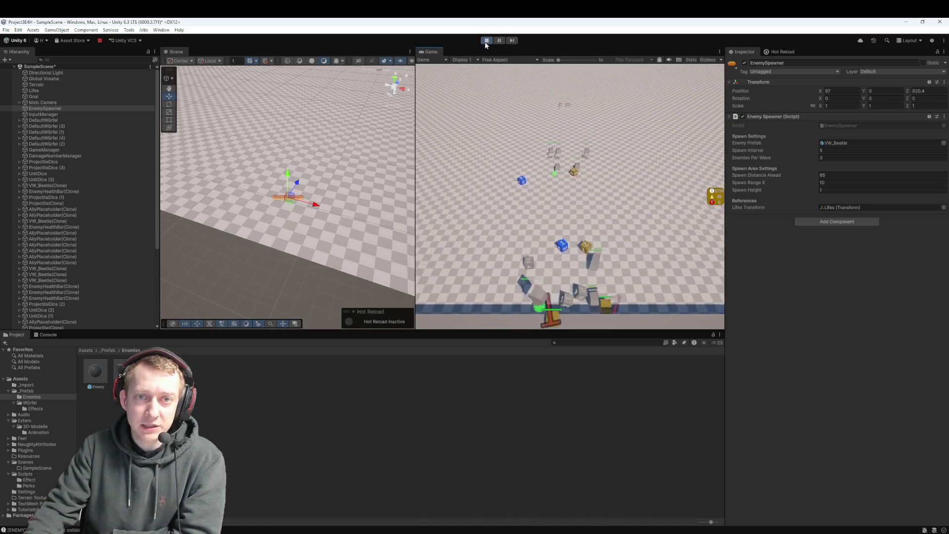
key(ctrl+p)
click(56, 261)
In Fork, review the VW_Beetle.prefab, ProjectSettings and ShaderGraphSettings diffs
click(66, 113)
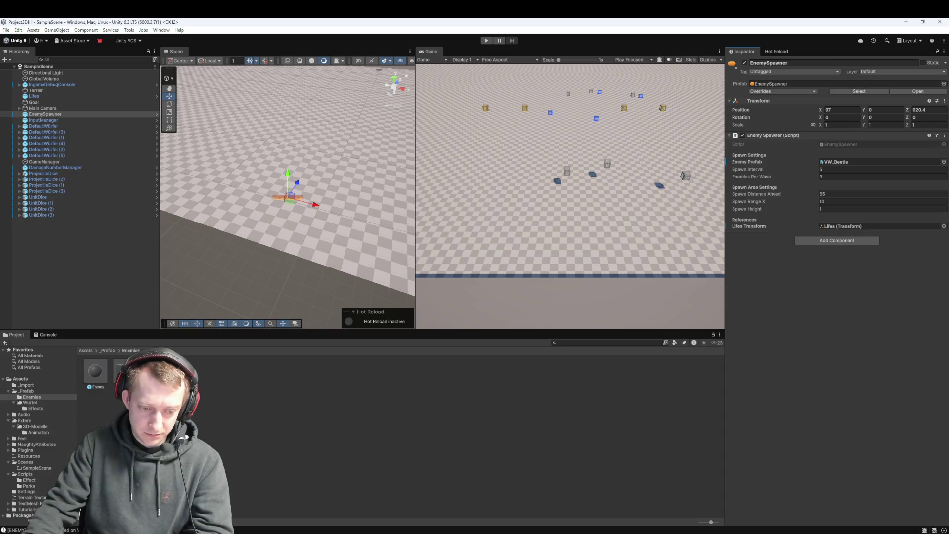
key(alt+Tab)
click(292, 170)
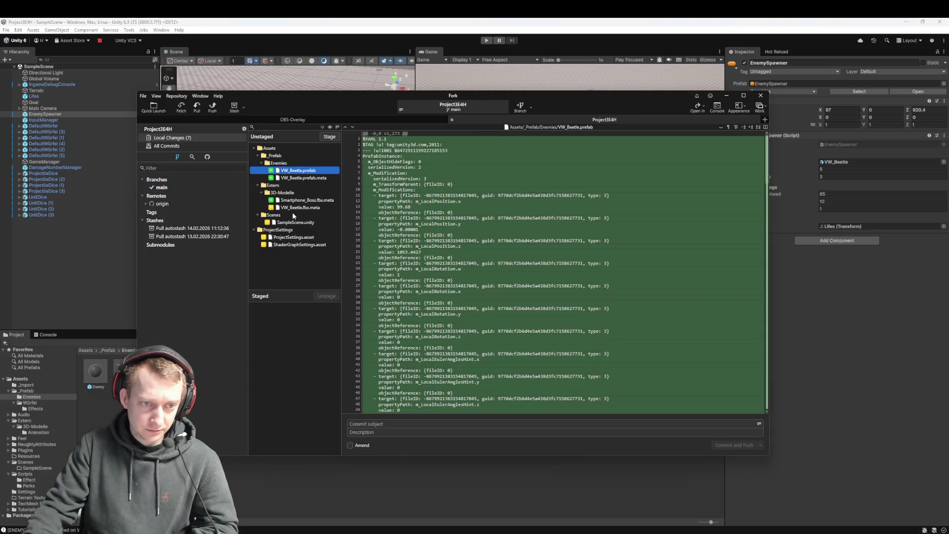
click(293, 237)
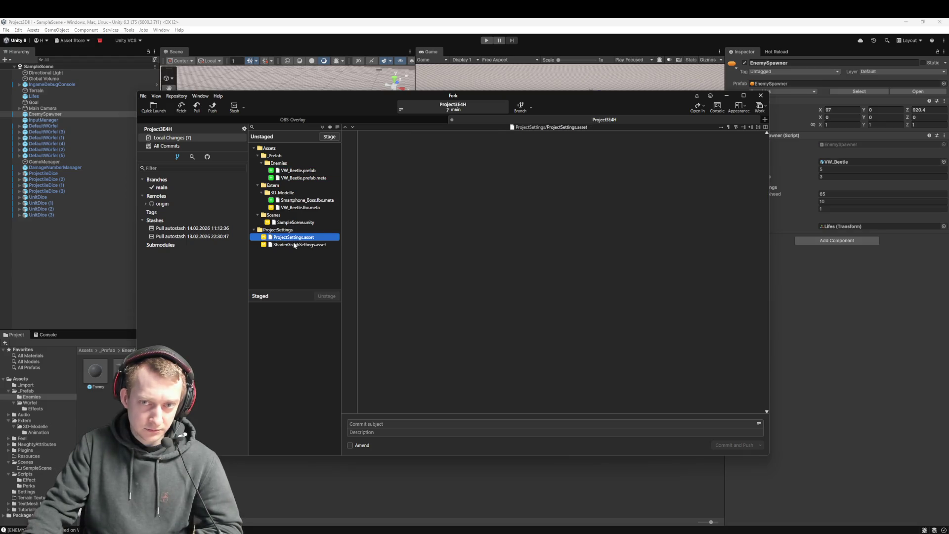
click(294, 245)
click(293, 237)
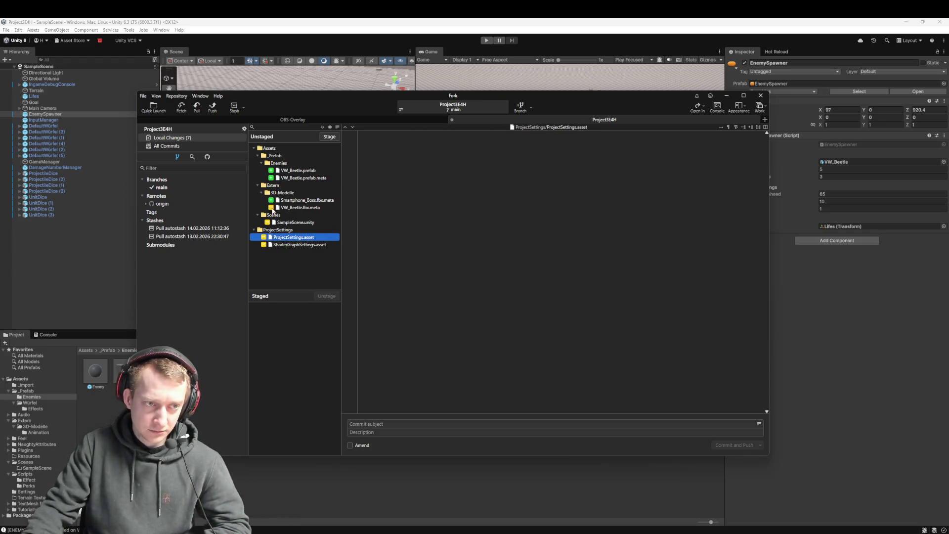
Check the VW_Beetle prefab and fbx meta diffs, then stage all changed files
click(296, 170)
click(294, 178)
click(295, 200)
click(295, 208)
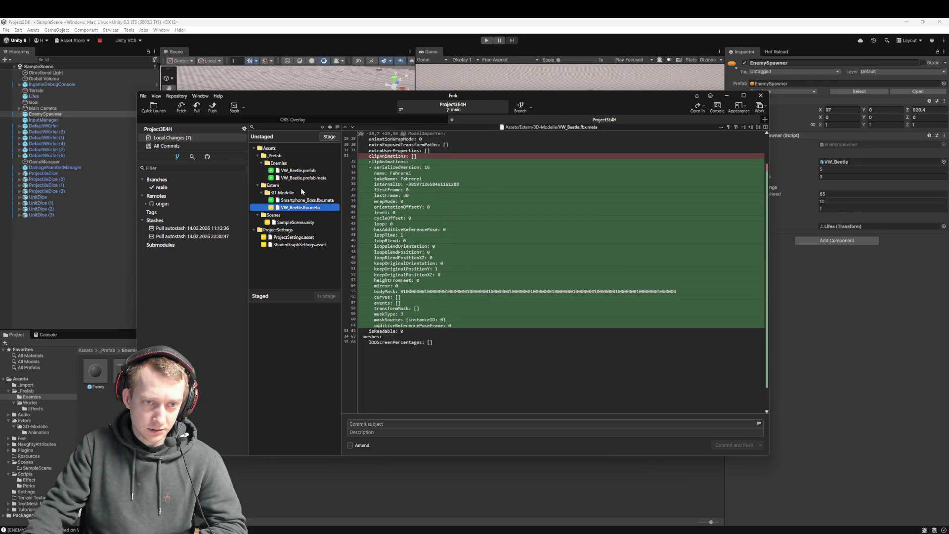
click(299, 178)
click(299, 170)
key(ctrl+a)
click(329, 136)
Commit the five staged files as 'feat: add beetle as enemy' and push
click(406, 423)
text(fix)
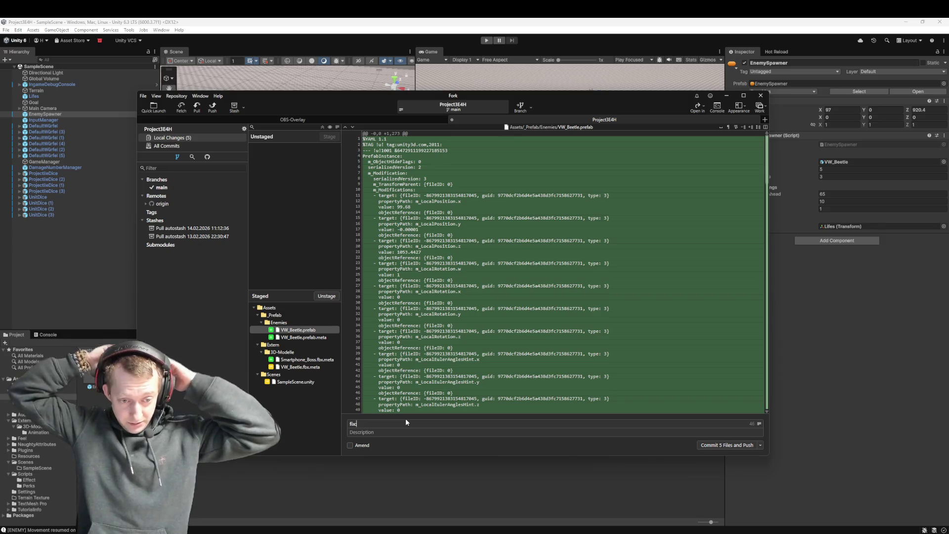
key(BackSpace)
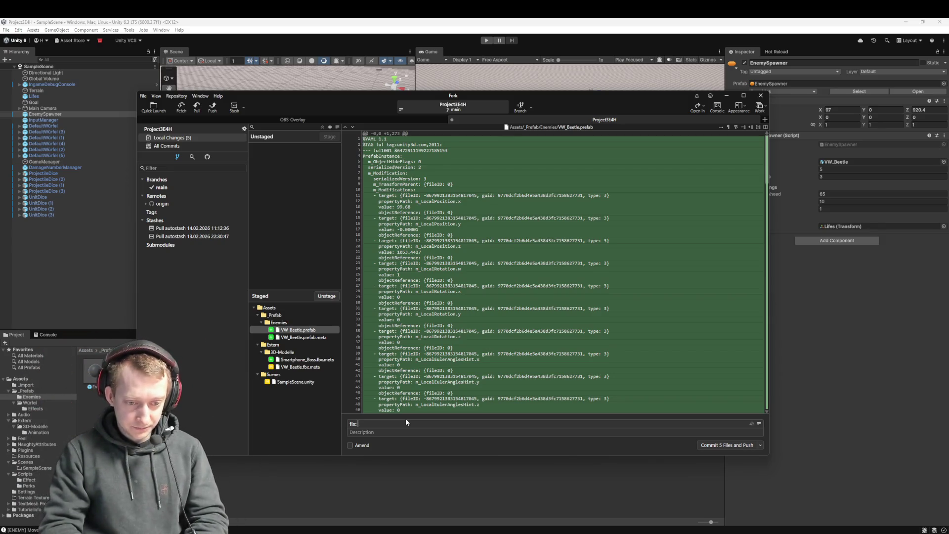
key(BackSpace)
key(BackSpace)
key(BackSpace)
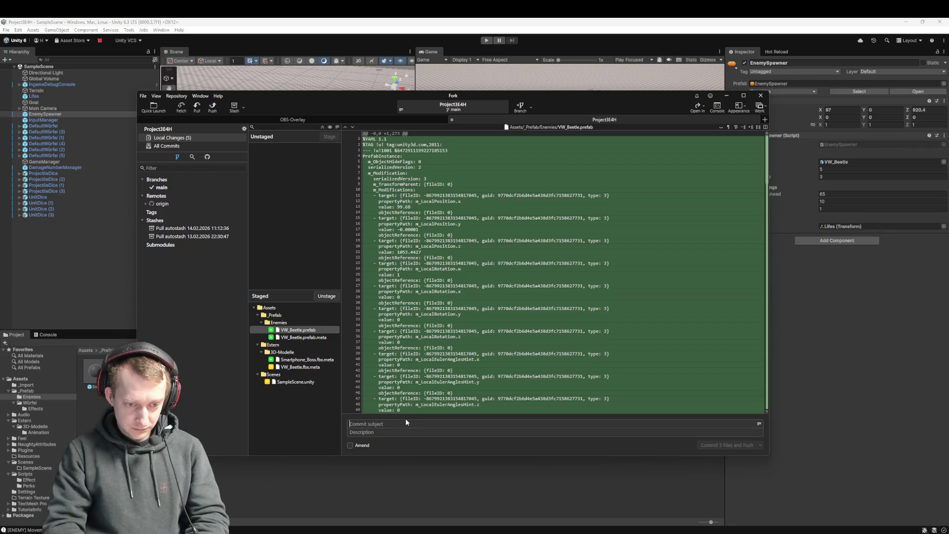
text(feat: add)
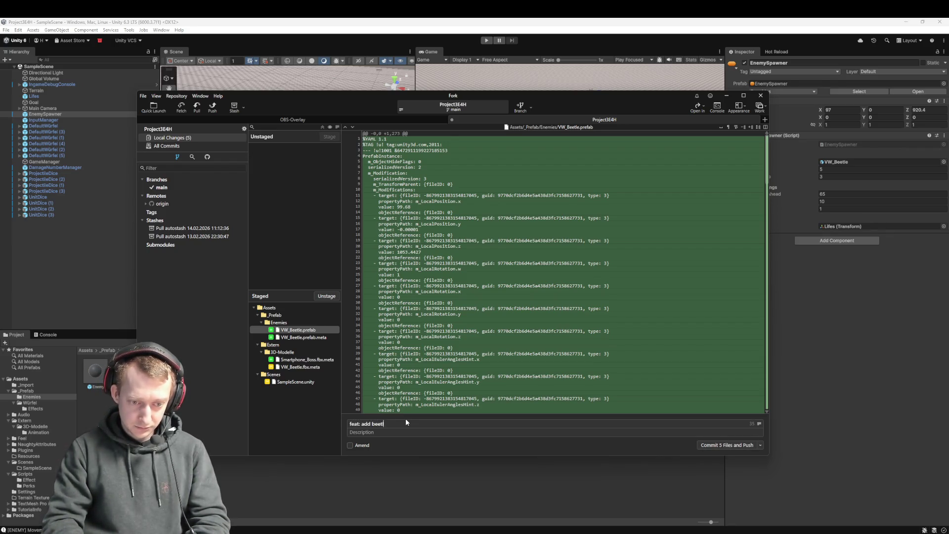
text( beetle as enemy)
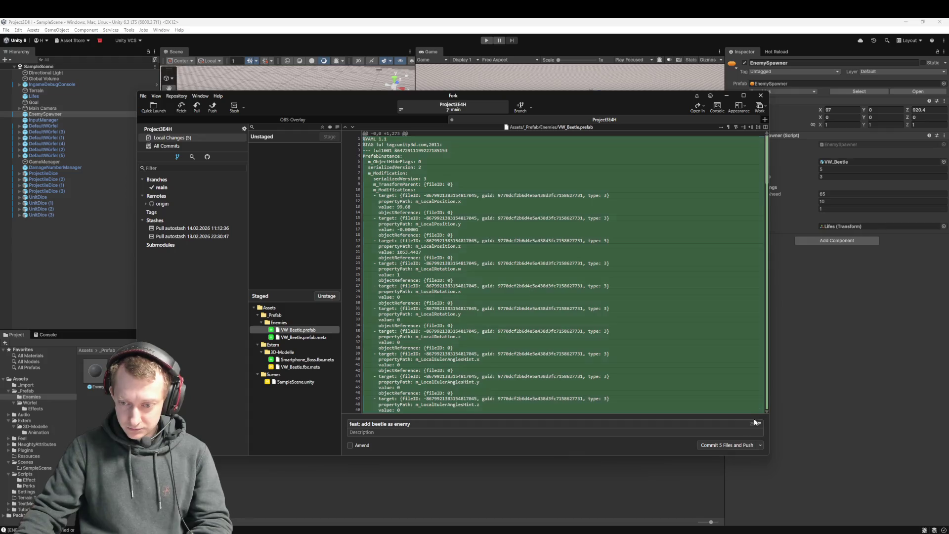
click(740, 443)
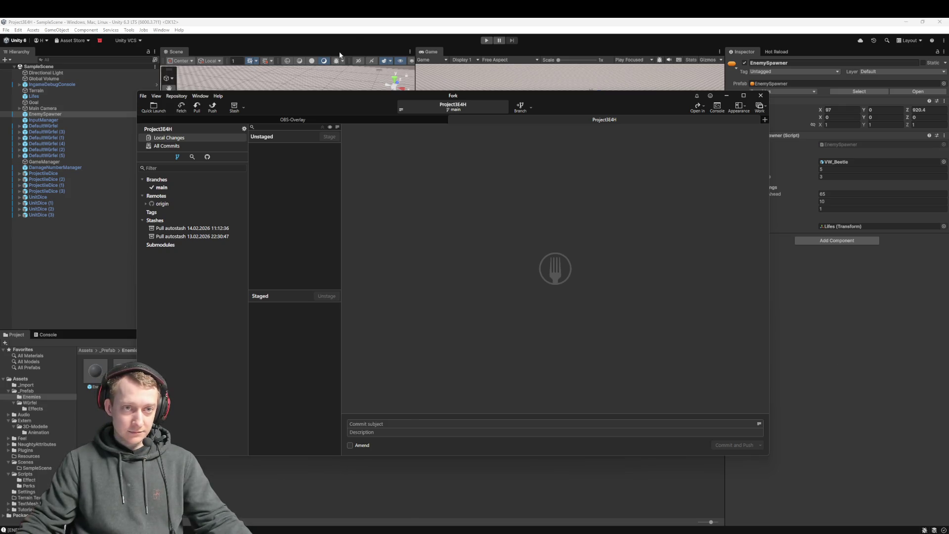
Switch from Fork back to the Unity editor once the push is done
click(354, 31)
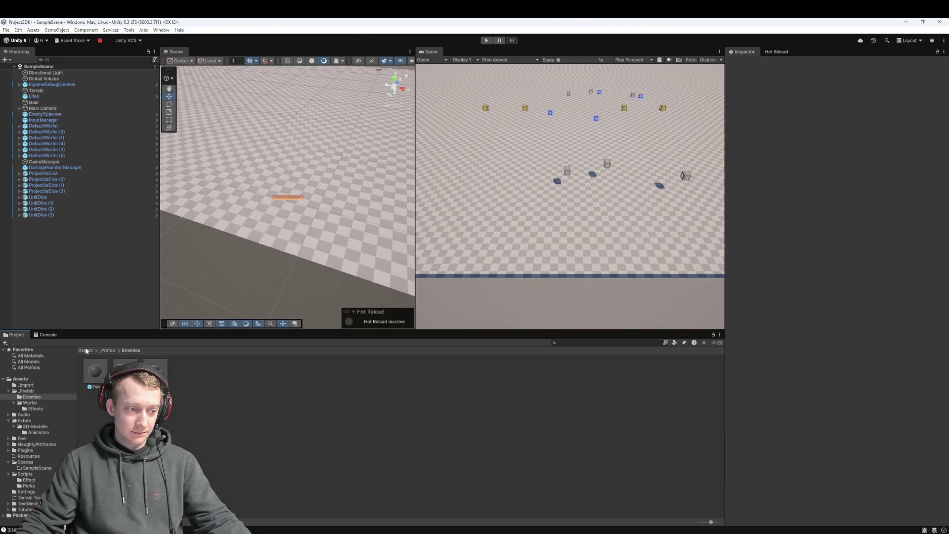
Browse to Assets > Extern > 3D-Modelle and select the TV, then the Smartphone_Boss model
click(27, 391)
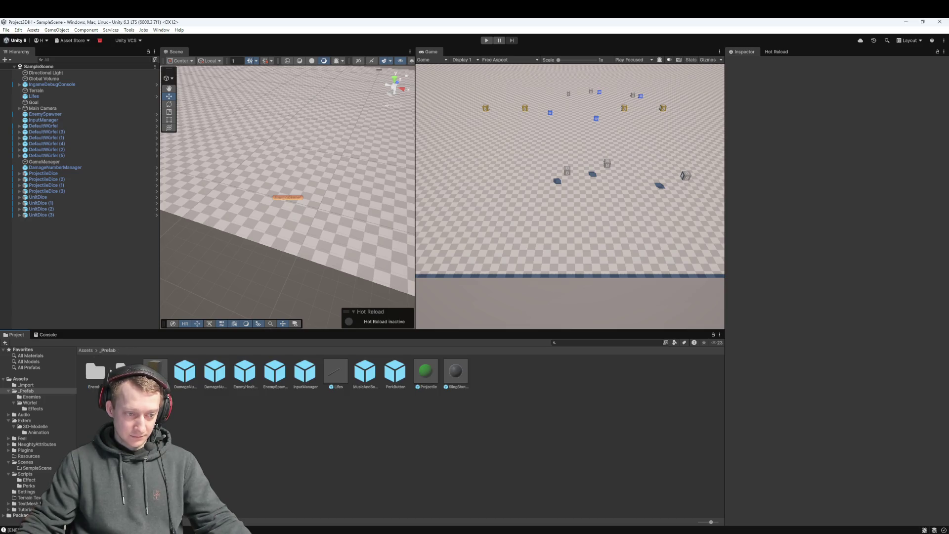
click(90, 350)
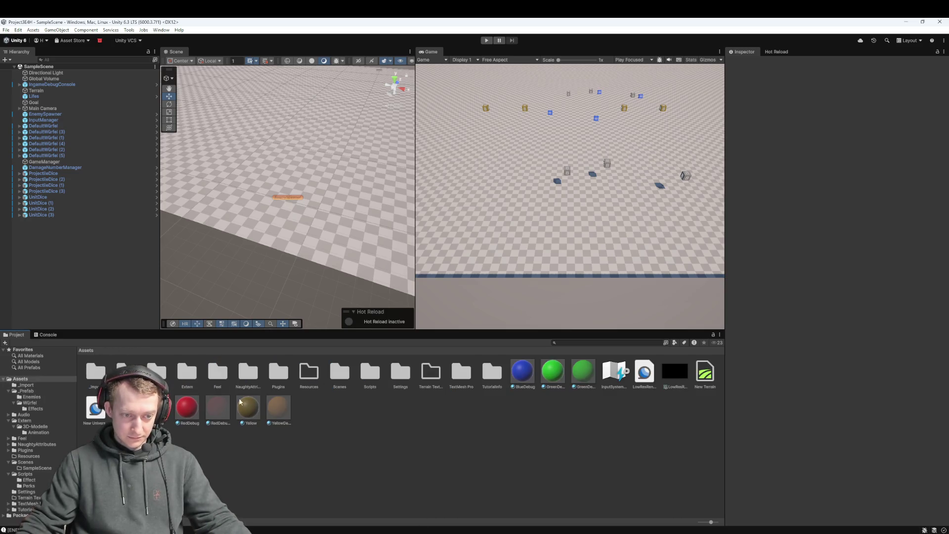
double_click(188, 373)
double_click(95, 373)
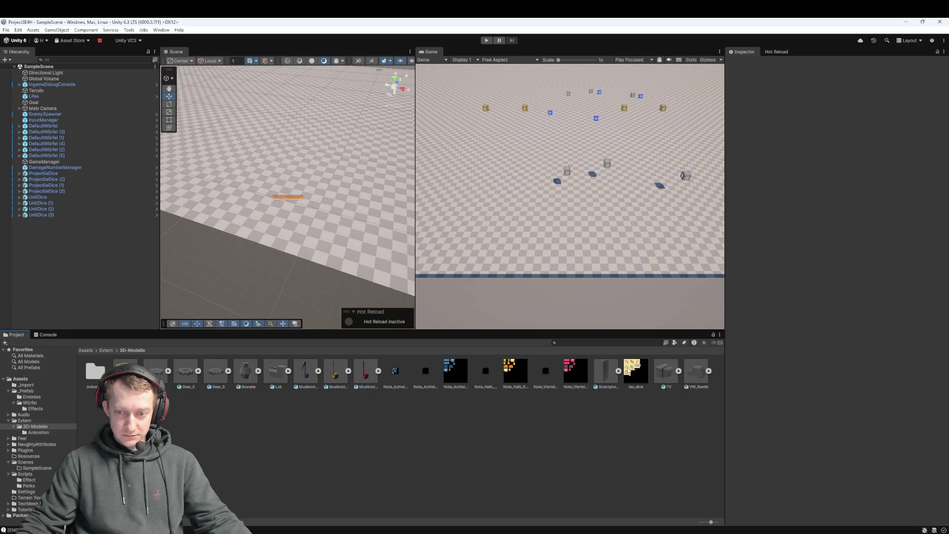
click(664, 375)
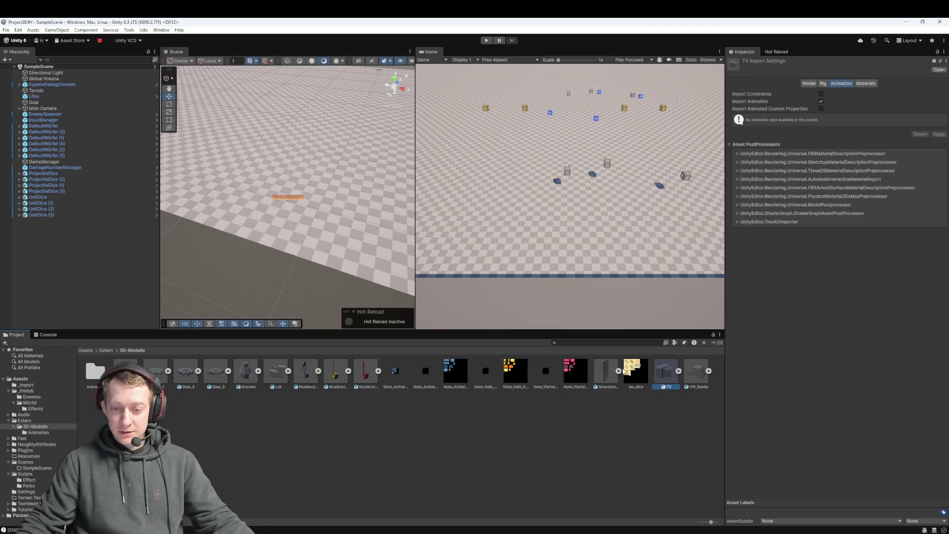
click(607, 373)
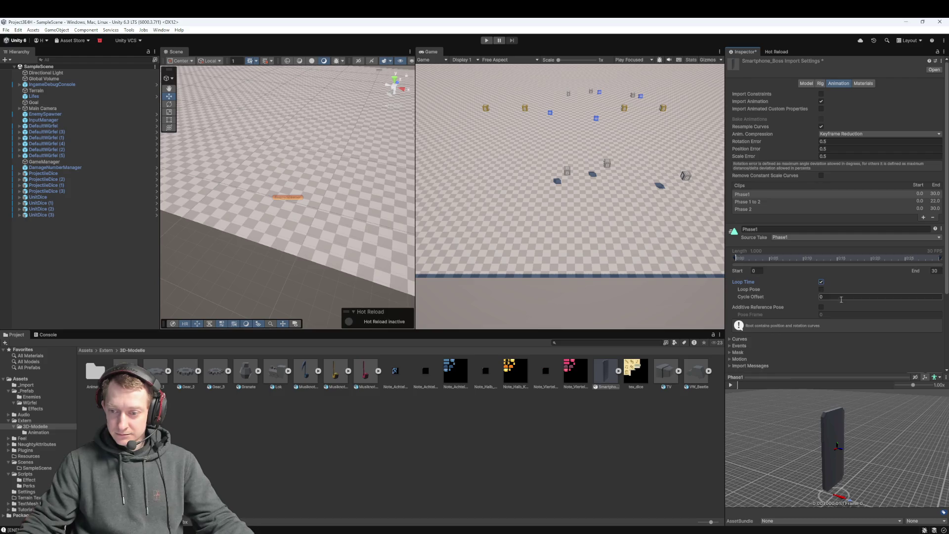
Apply the Smartphone_Boss import settings, then orbit the preview and view another clip
scroll(859, 354, down, 3)
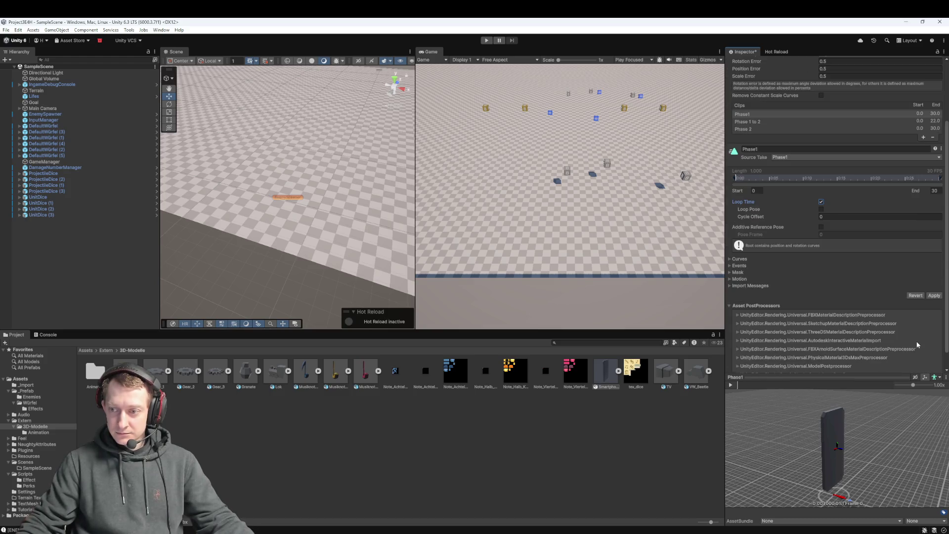
click(933, 296)
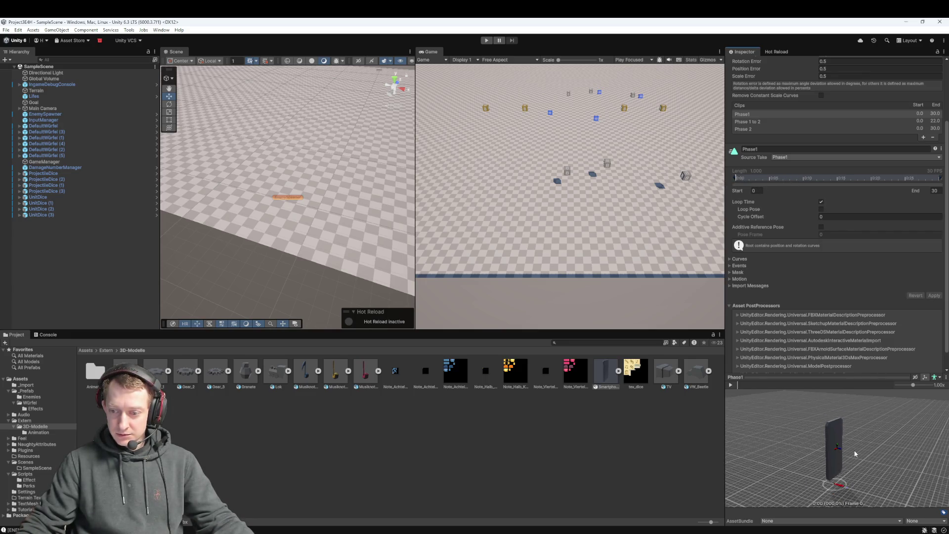
scroll(848, 448, up, 5)
scroll(847, 449, down, 5)
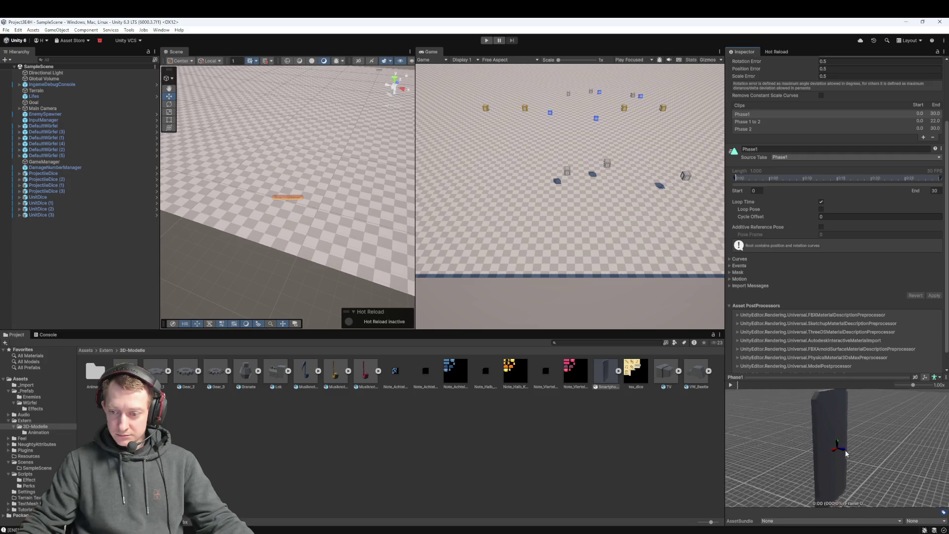
drag(841, 468, 813, 465)
click(758, 123)
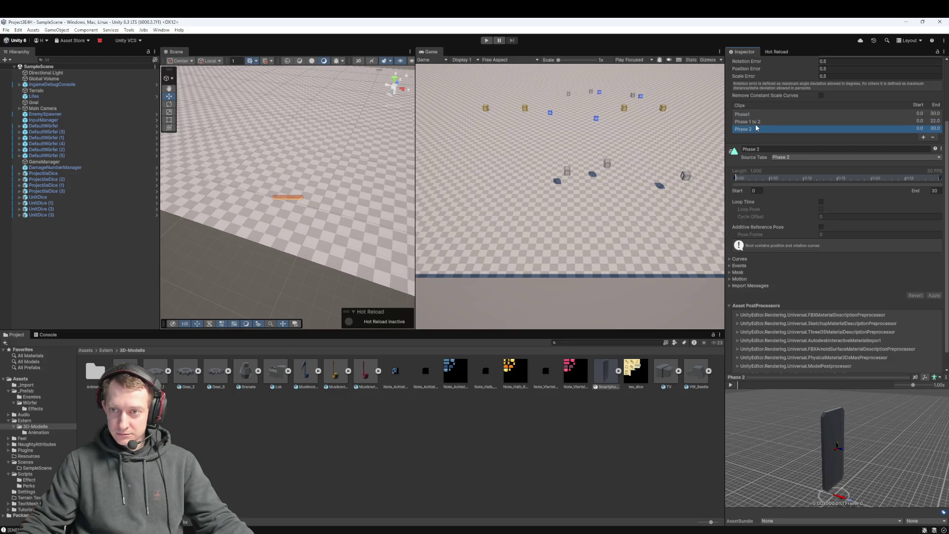
Review the Phase1, Phase 1 to 2 and Phase 2 clips and apply the import settings
click(756, 114)
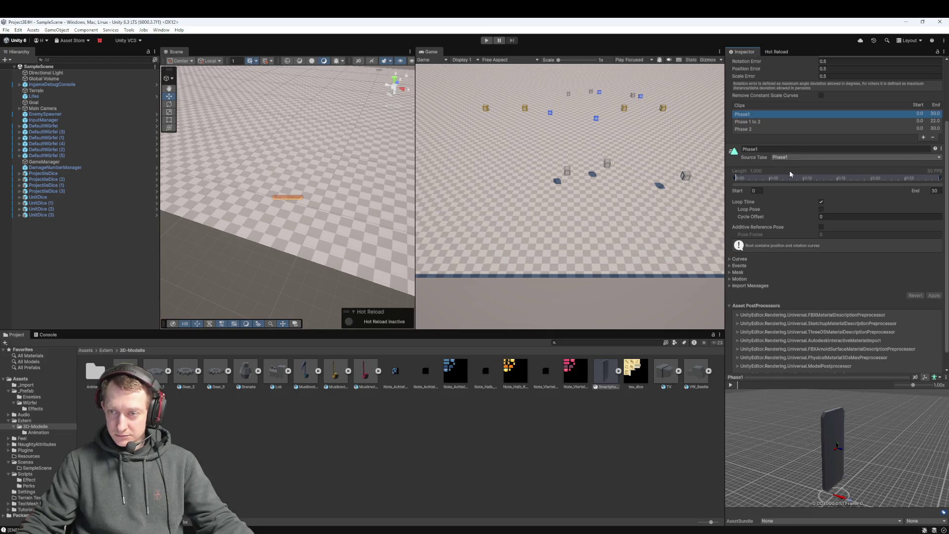
click(781, 121)
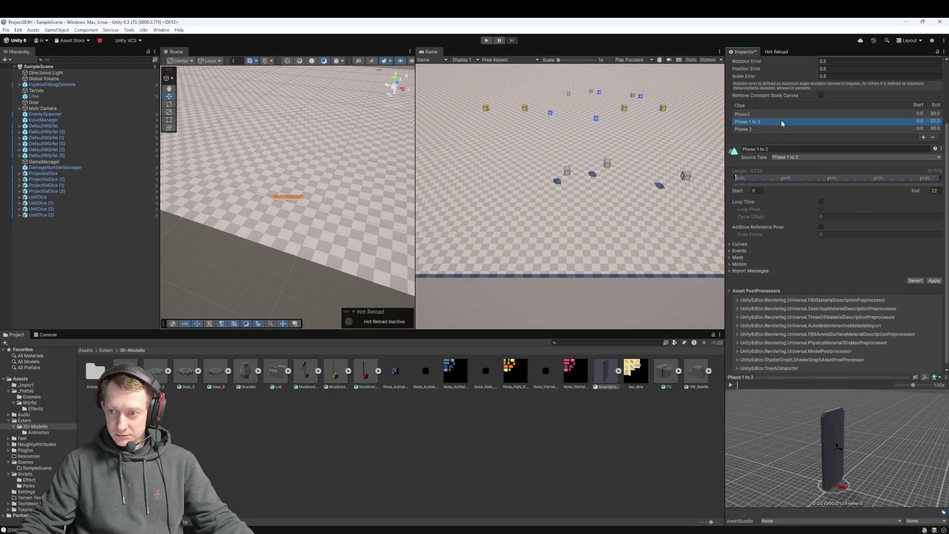
click(934, 280)
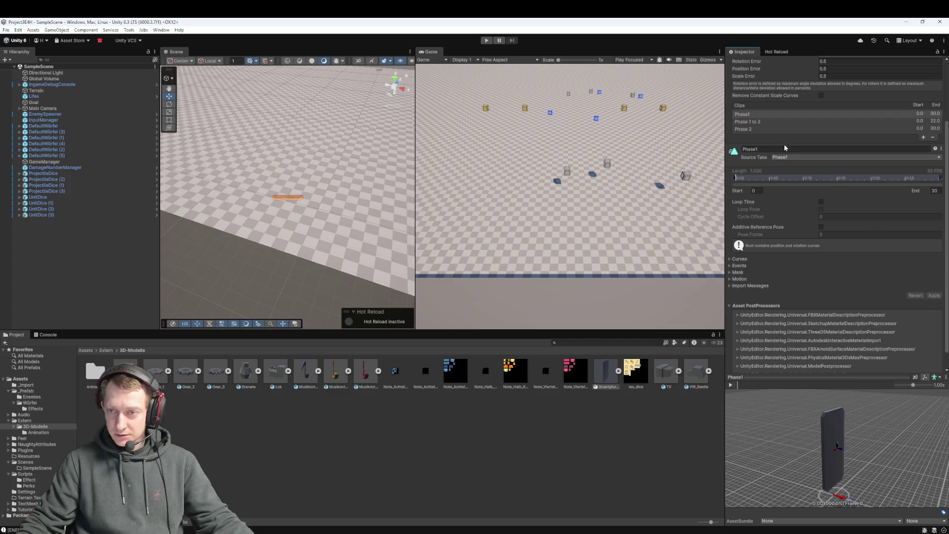
click(758, 121)
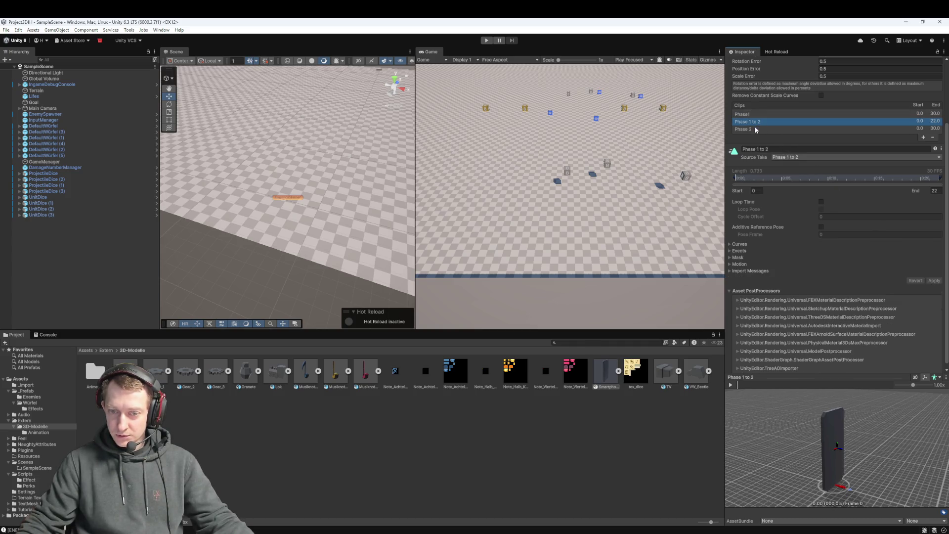
click(754, 129)
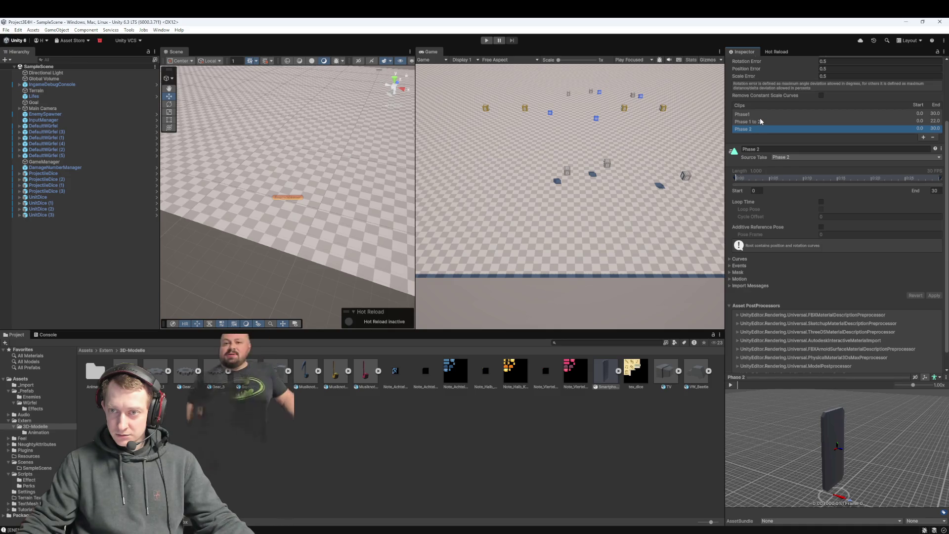
click(761, 122)
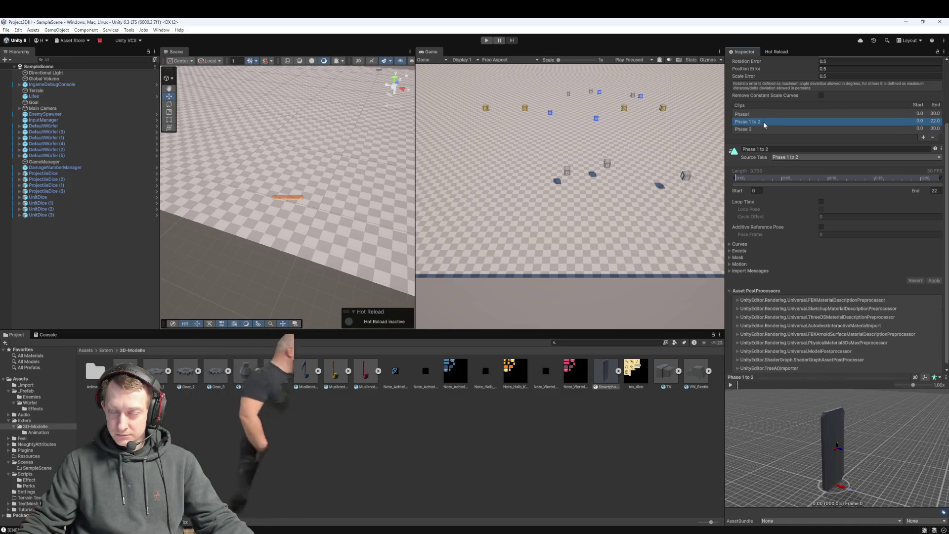
Turn on Loop Time for the Phase1 and Phase 2 clips, applying each change
click(761, 114)
click(821, 202)
click(931, 294)
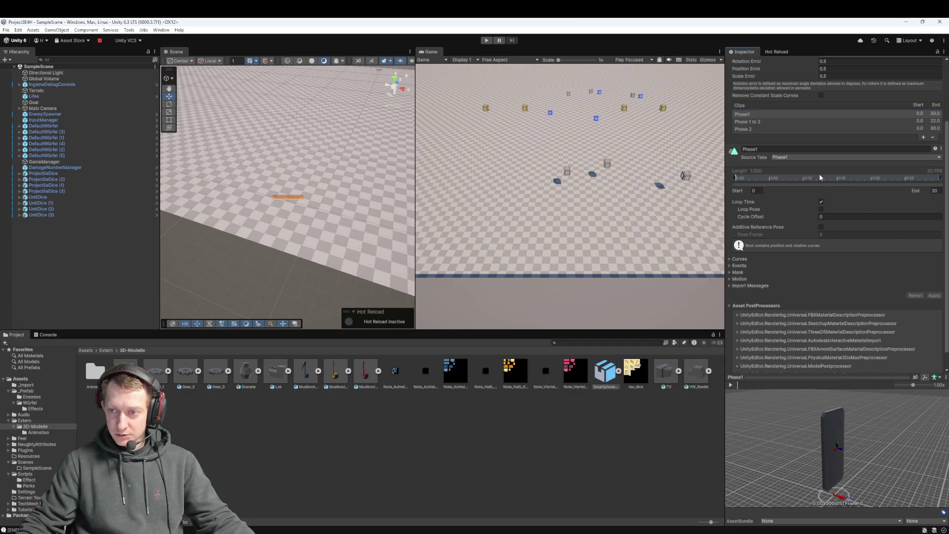
click(745, 130)
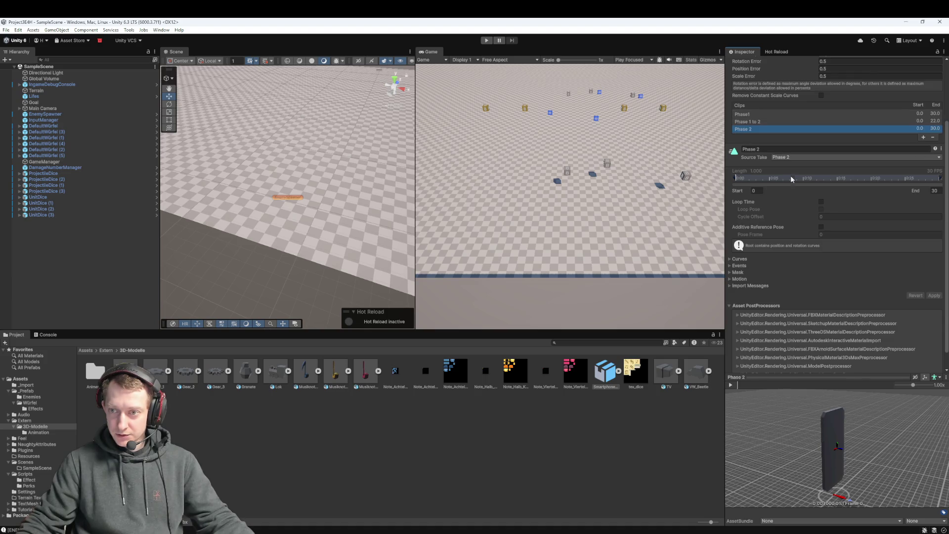
click(821, 202)
click(932, 295)
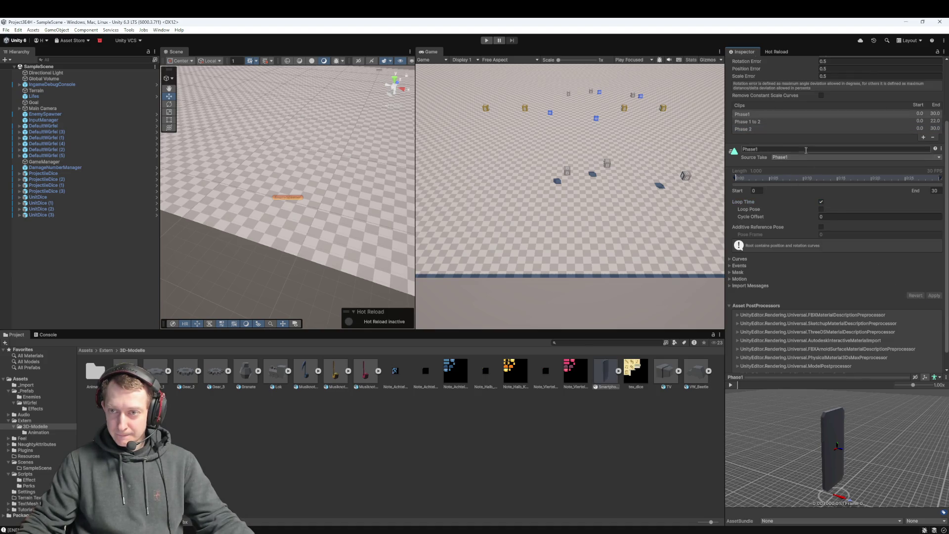
click(761, 121)
click(759, 114)
click(759, 121)
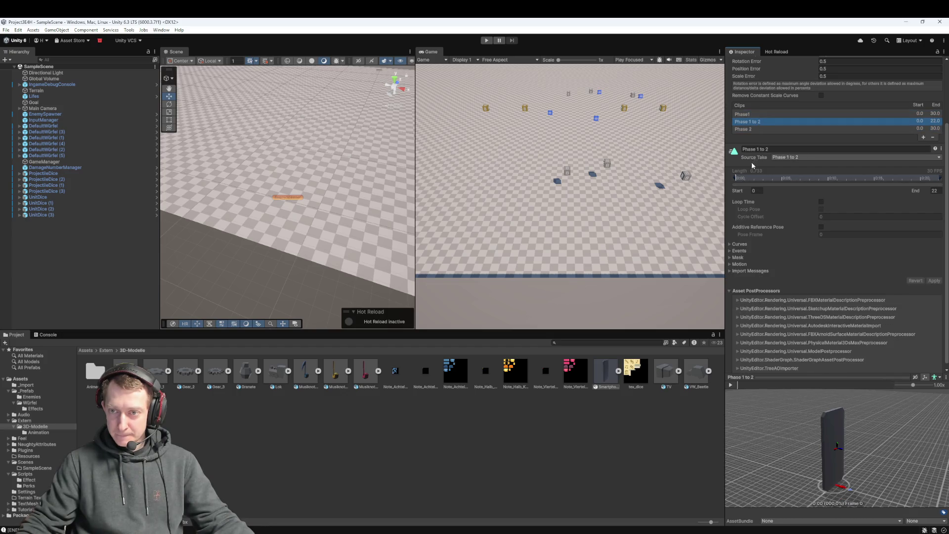
Set the start frame to 0, then try later Phase1 and Phase 2 start frames and undo them
click(756, 190)
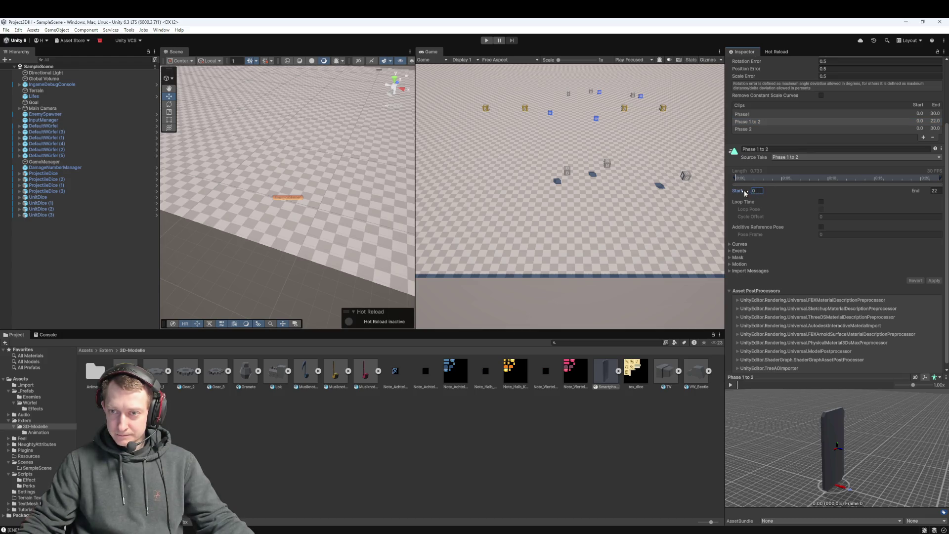
key(BackSpace)
text(0)
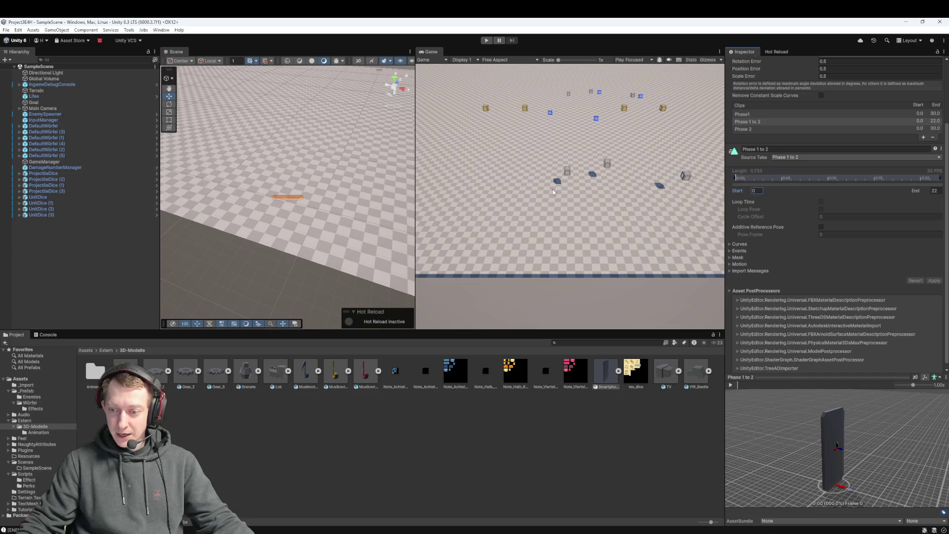
click(744, 114)
drag(743, 191, 899, 200)
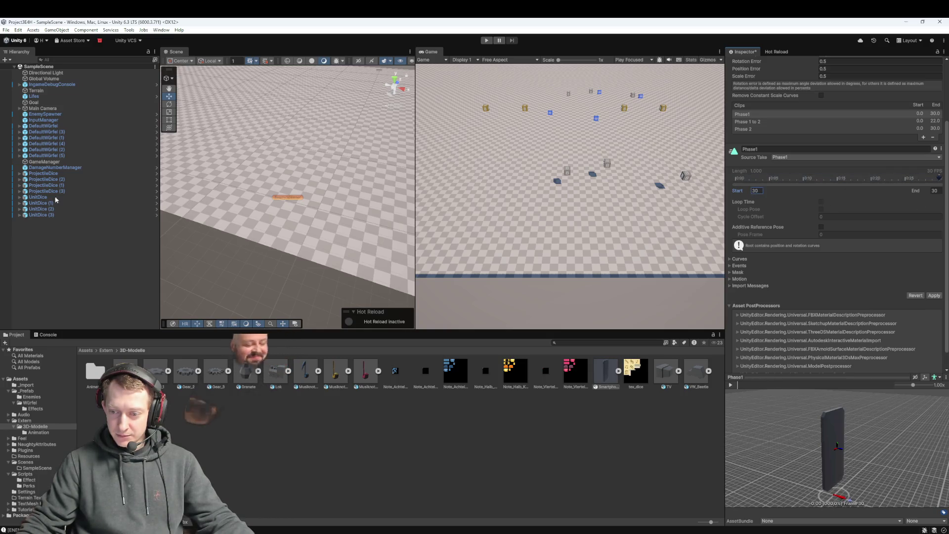
drag(863, 204, 366, 221)
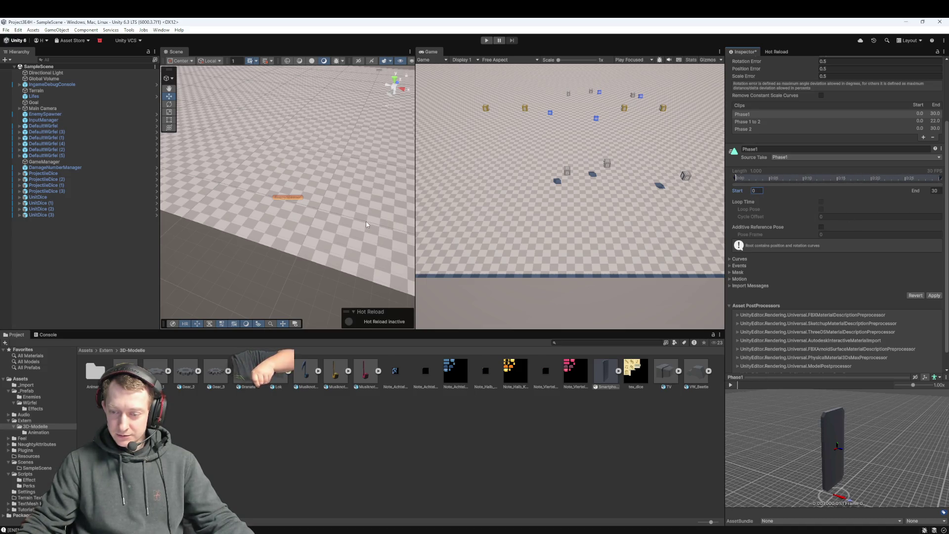
click(754, 130)
mouse_move(737, 193)
mouse_down()
mouse_move(864, 185)
mouse_move(760, 193)
mouse_move(868, 193)
mouse_move(703, 205)
mouse_move(878, 198)
mouse_move(597, 185)
mouse_up()
key(ctrl+z)
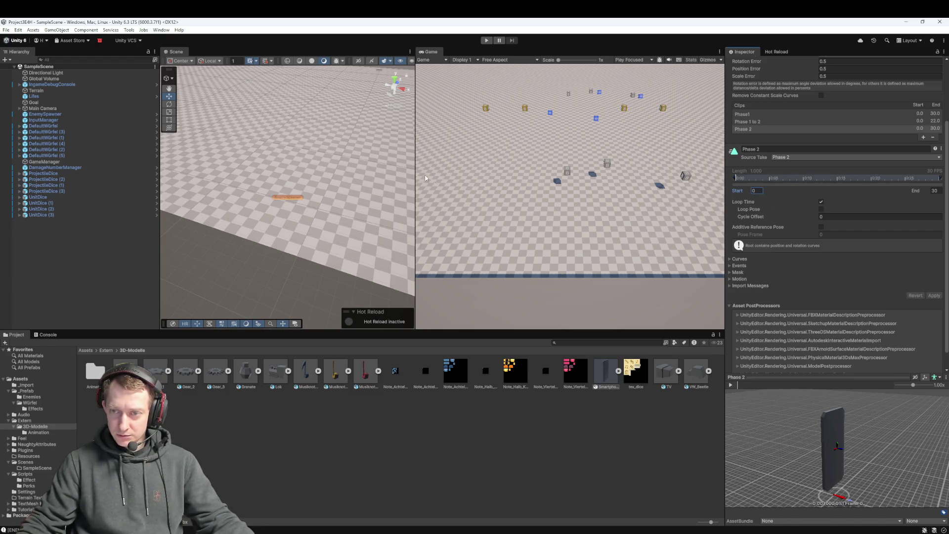
Try new Phase 1 to 2 and Phase 2 start frames, undo them, and reselect Smartphone_Boss
click(744, 121)
mouse_move(741, 192)
mouse_down()
mouse_move(939, 189)
mouse_move(34, 193)
mouse_move(861, 187)
mouse_move(895, 195)
mouse_move(657, 199)
mouse_up()
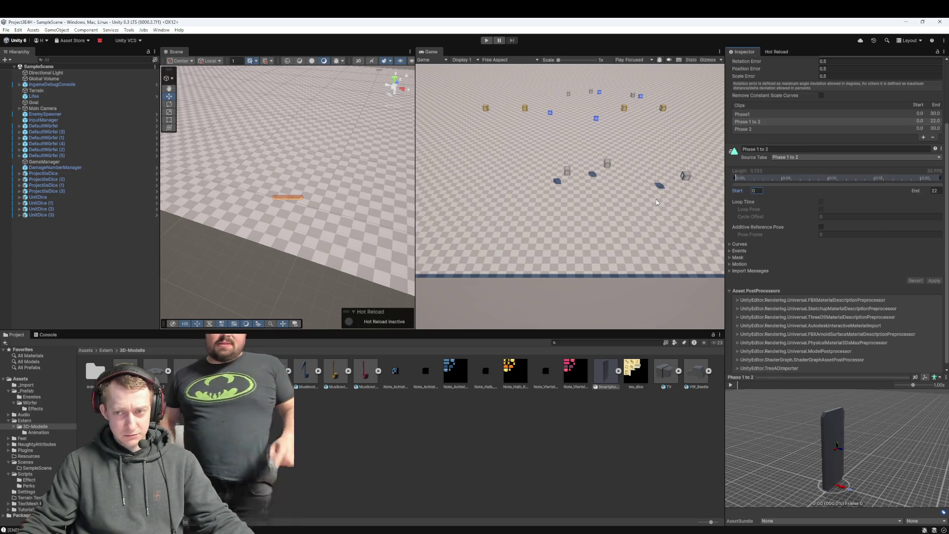
click(758, 131)
drag(740, 192, 765, 191)
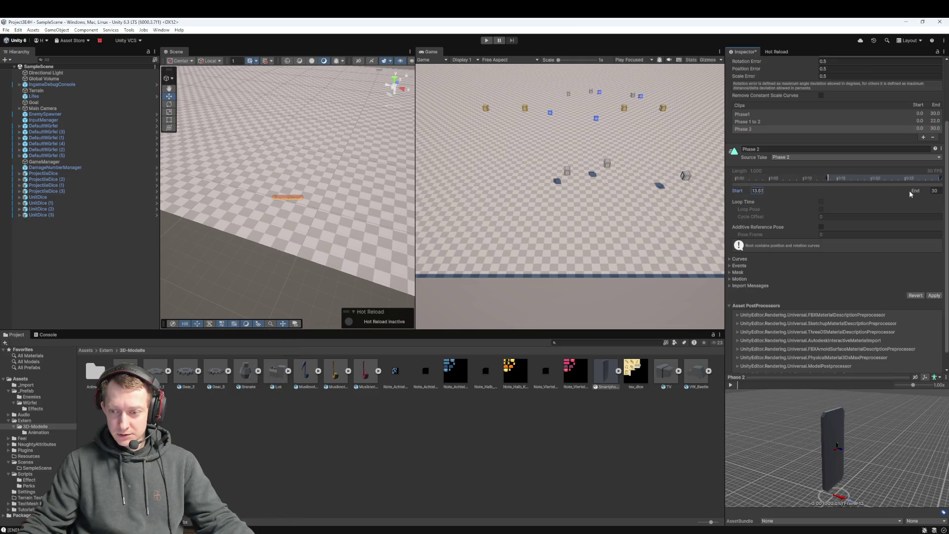
drag(879, 195, 764, 198)
key(ctrl+z)
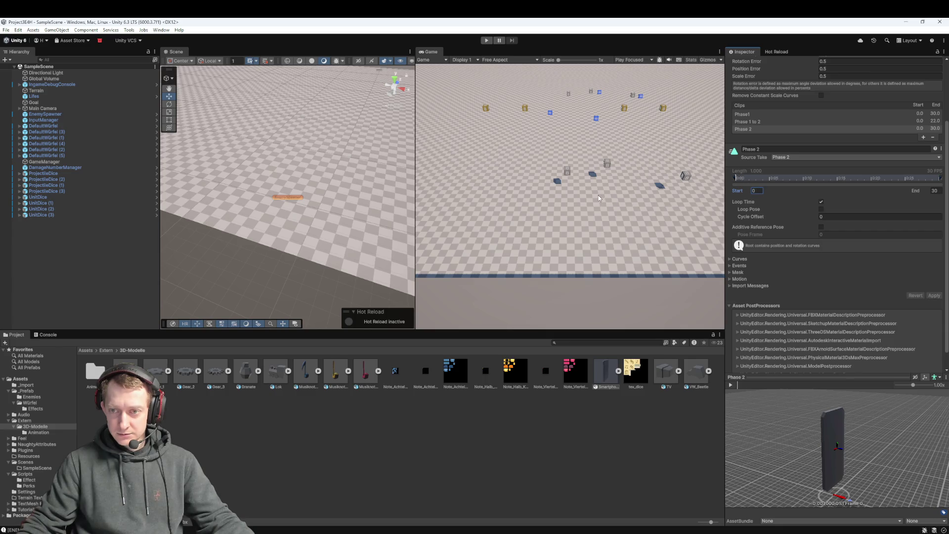
click(530, 457)
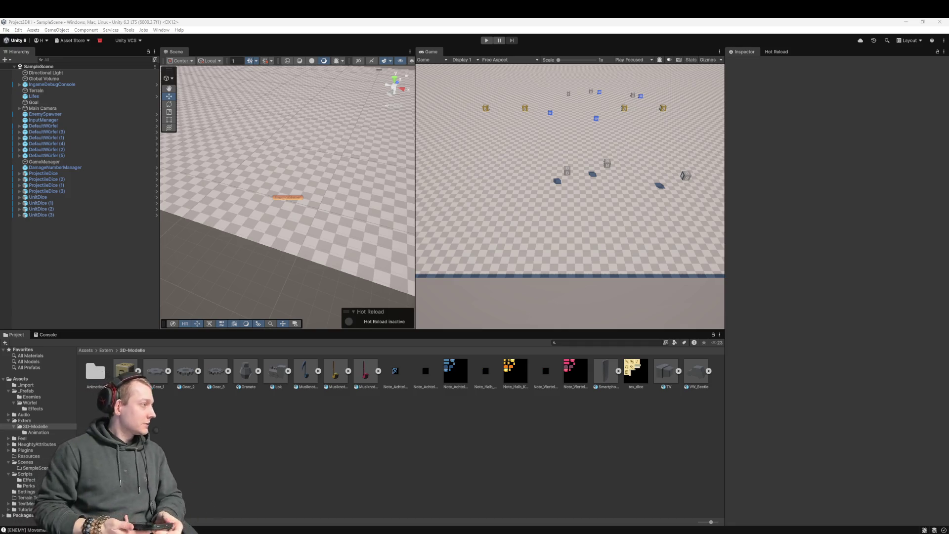
click(609, 377)
click(758, 195)
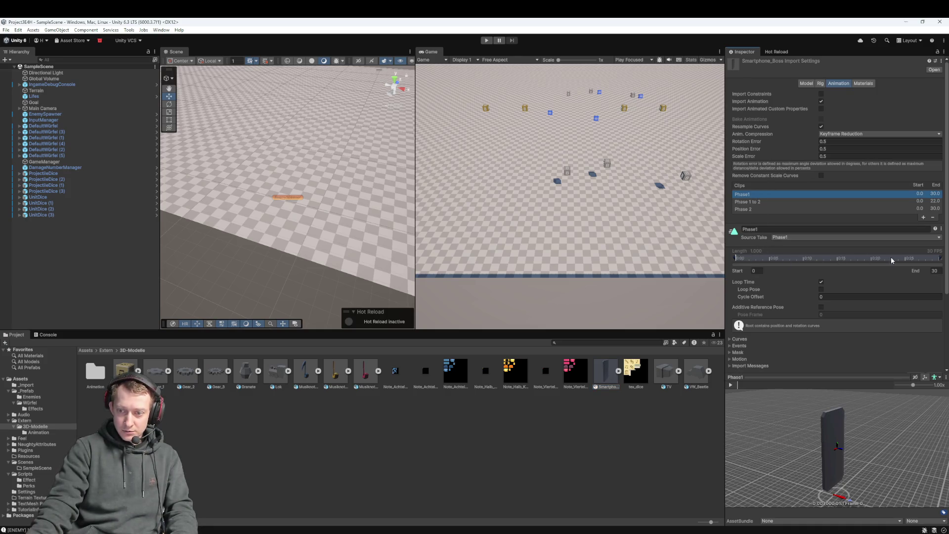
click(755, 270)
text(3)
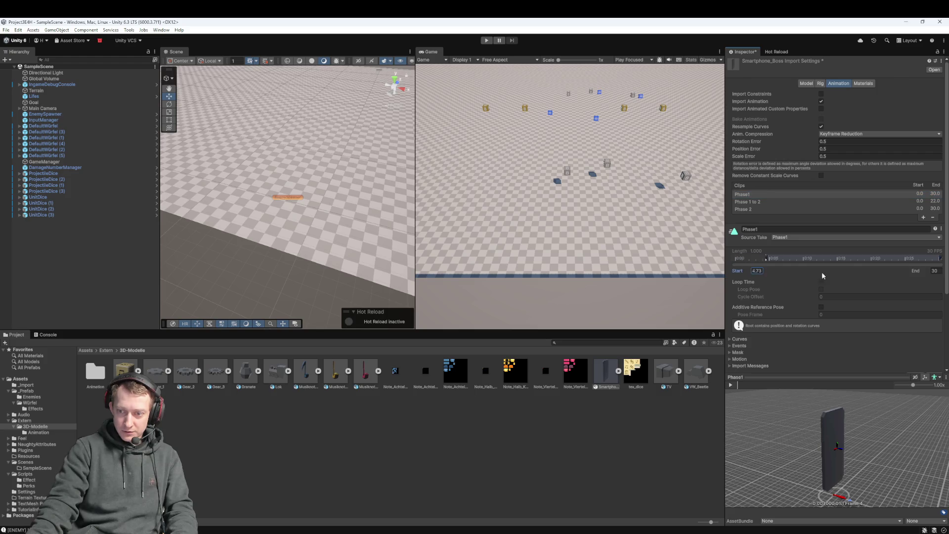
text(0)
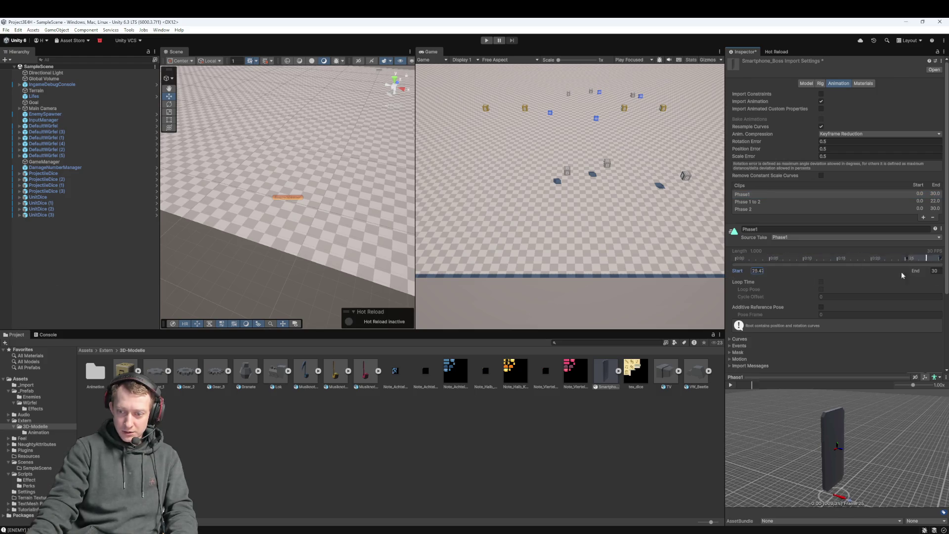
key(BackSpace)
key(BackSpace)
text(0)
click(769, 201)
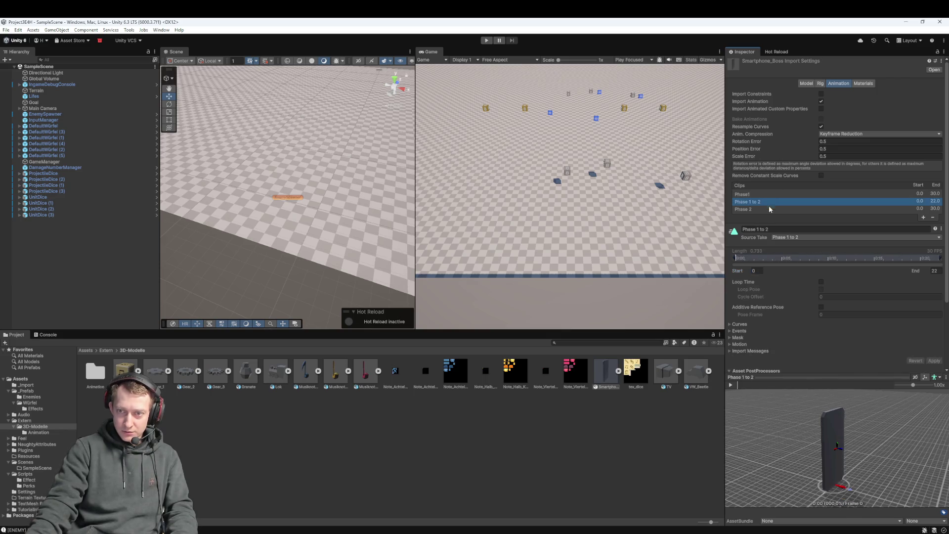
mouse_move(737, 270)
mouse_down()
mouse_move(933, 274)
mouse_move(749, 270)
mouse_up()
click(771, 210)
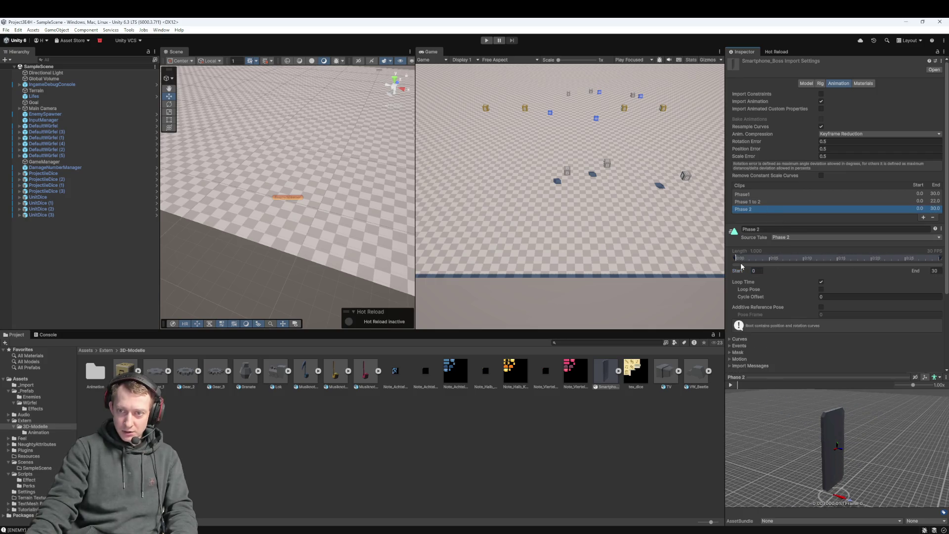
drag(742, 274, 789, 277)
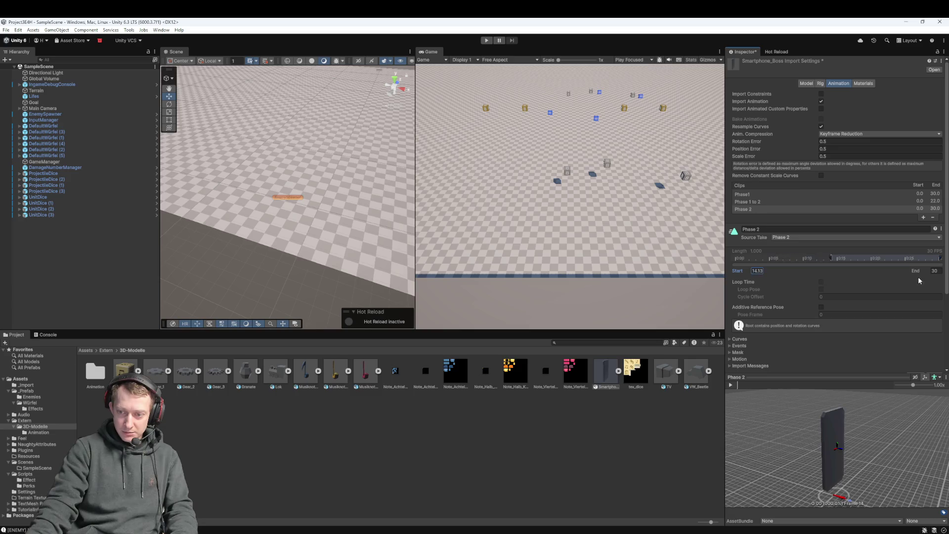
mouse_move(725, 282)
mouse_down()
mouse_move(901, 295)
mouse_move(903, 316)
mouse_move(704, 303)
mouse_move(34, 307)
mouse_move(807, 296)
mouse_move(51, 300)
mouse_move(717, 293)
mouse_move(588, 290)
mouse_up()
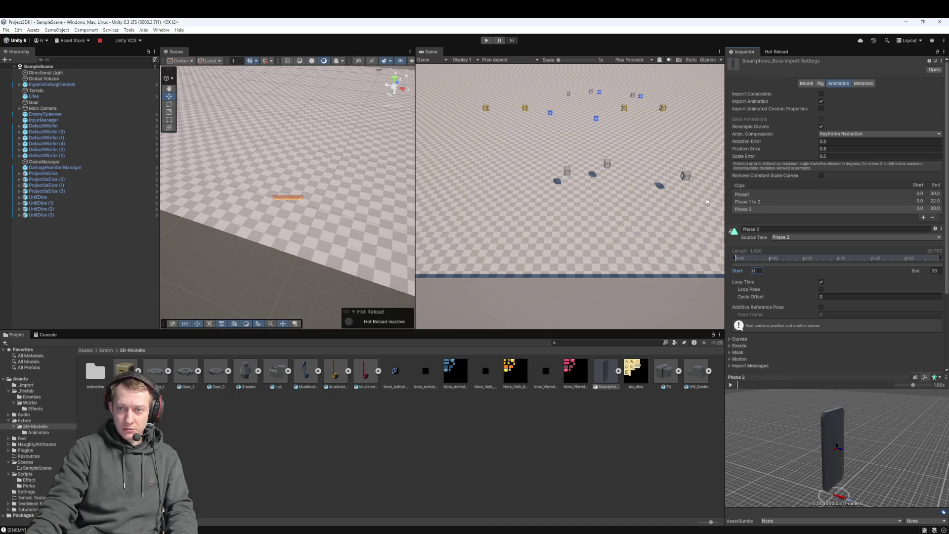
click(774, 203)
drag(752, 269, 919, 273)
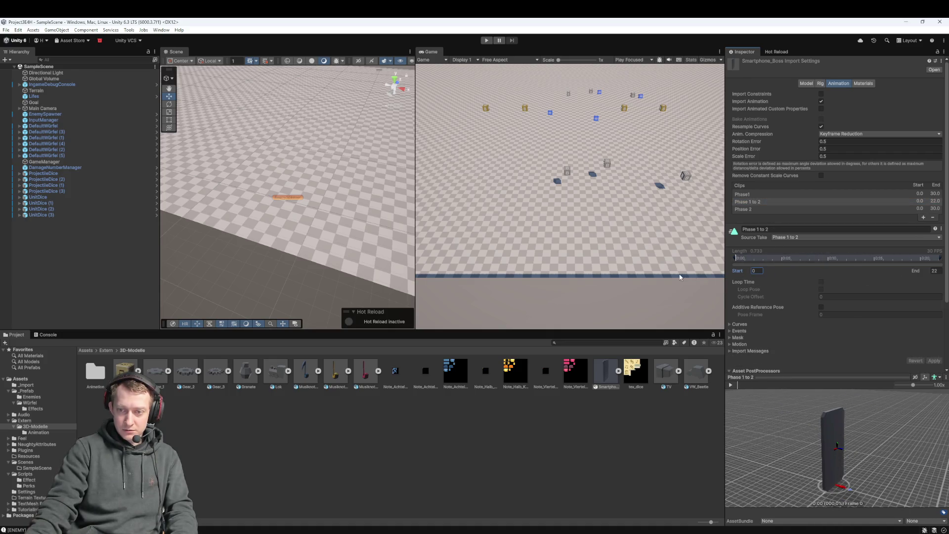
click(757, 210)
click(490, 459)
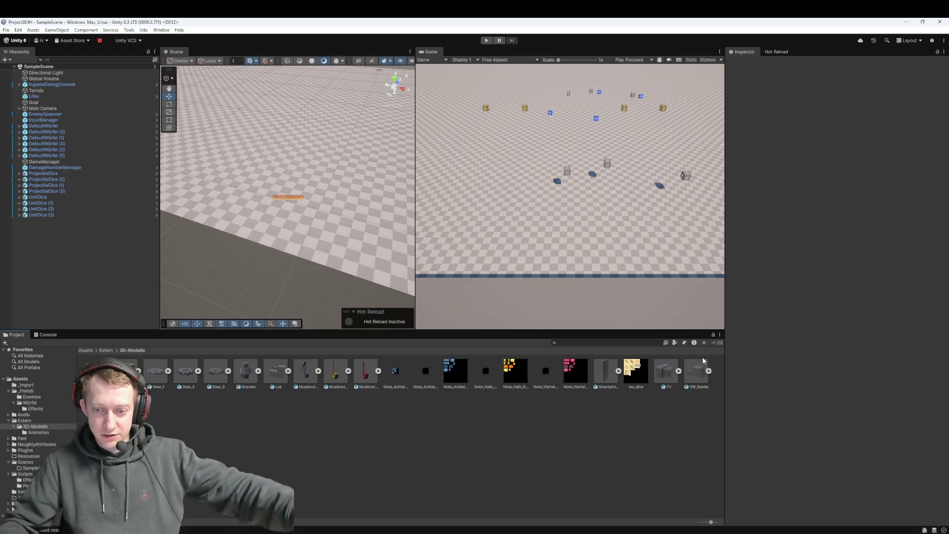
click(671, 372)
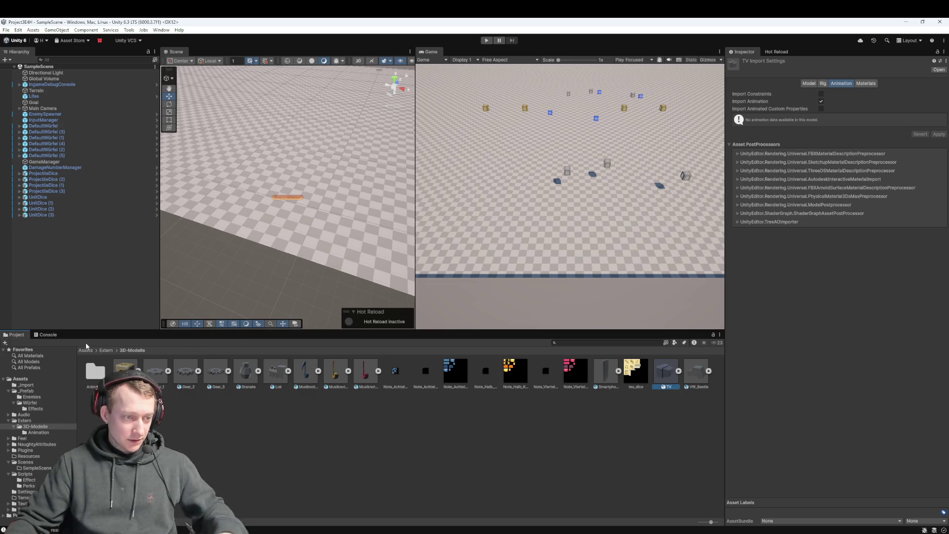
Orbit and frame the Scene view around UnitDice (2)
right_click(53, 239)
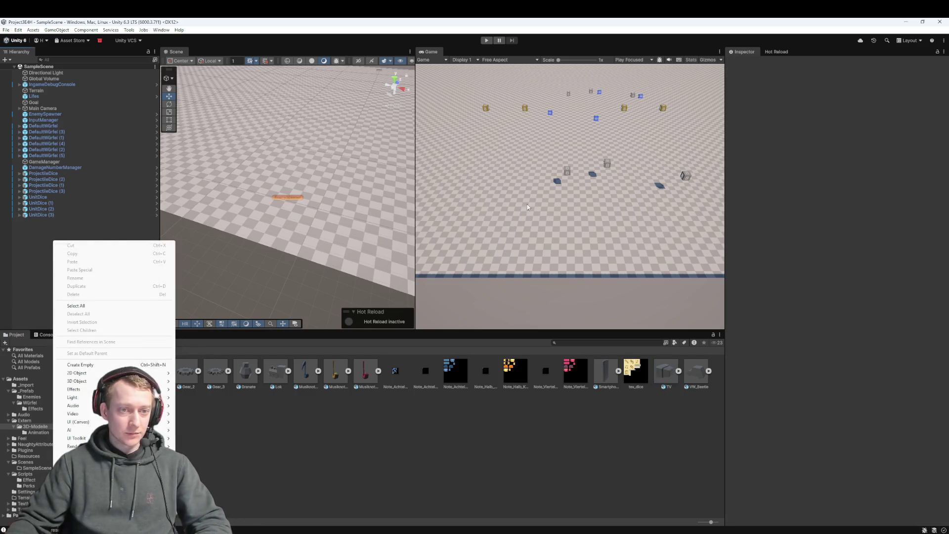
click(601, 177)
mouse_move(301, 131)
mouse_down()
mouse_move(298, 242)
mouse_move(336, 235)
mouse_move(244, 273)
mouse_move(273, 283)
mouse_up()
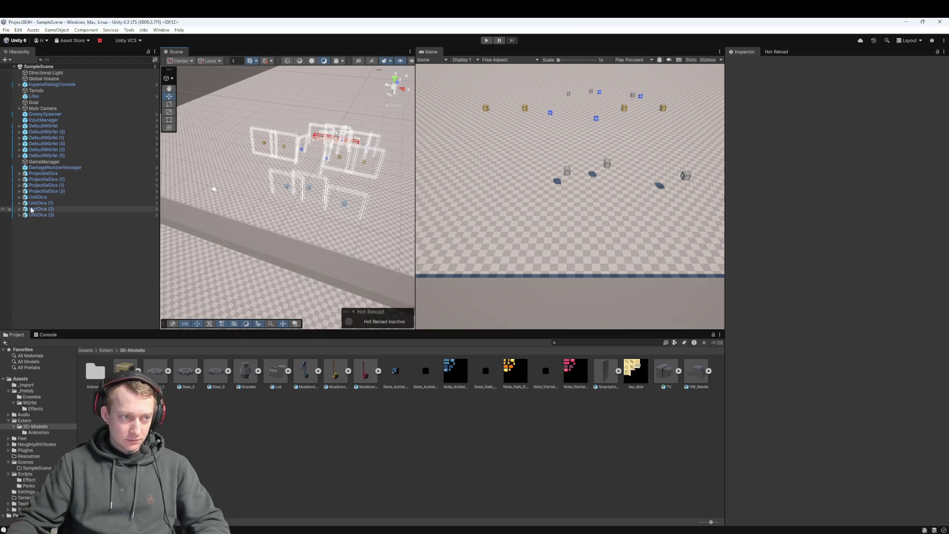
double_click(41, 209)
drag(423, 143, 318, 283)
Create an empty object named TV and nest the TV model under it
right_click(58, 240)
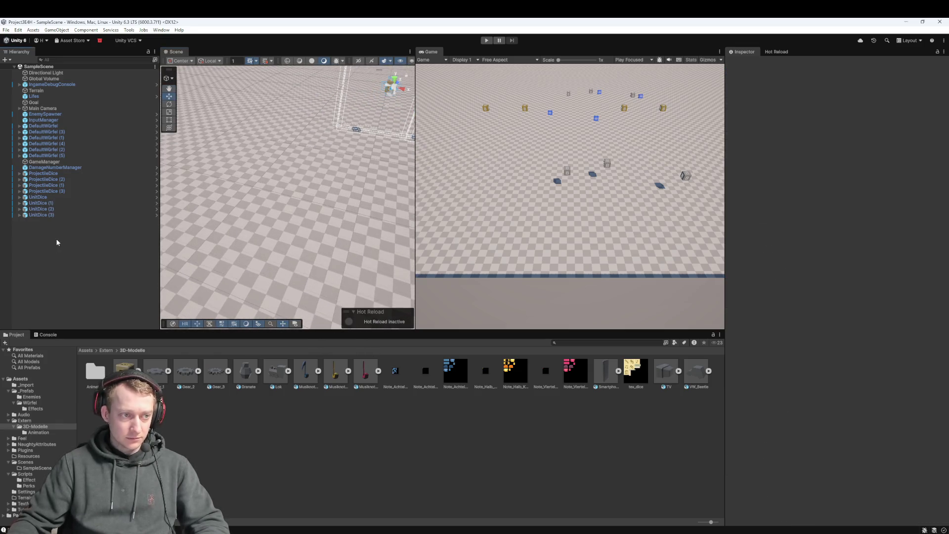
click(84, 363)
text(TV)
key(Return)
mouse_move(666, 370)
mouse_down()
mouse_move(501, 299)
mouse_move(72, 215)
mouse_move(58, 223)
mouse_up()
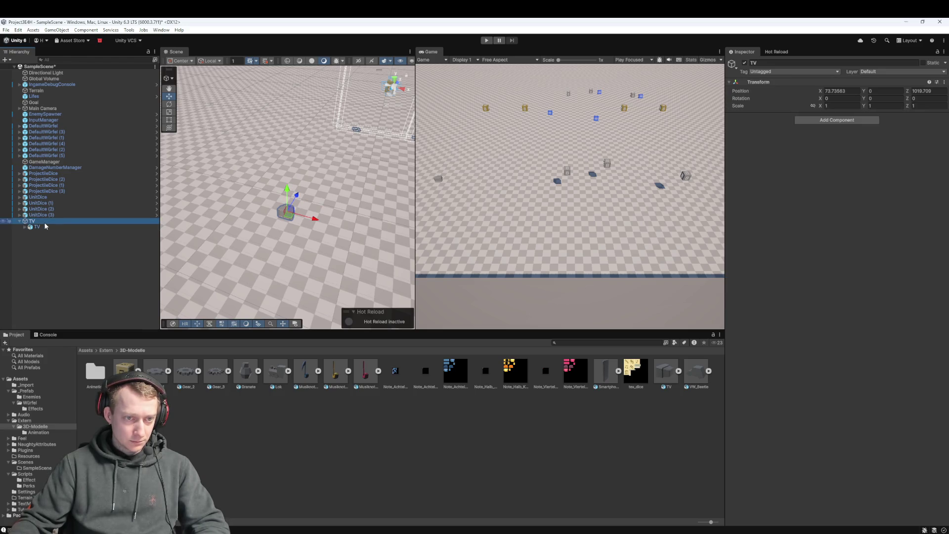
Frame the child TV model and set its Position X and Z to 0
click(282, 214)
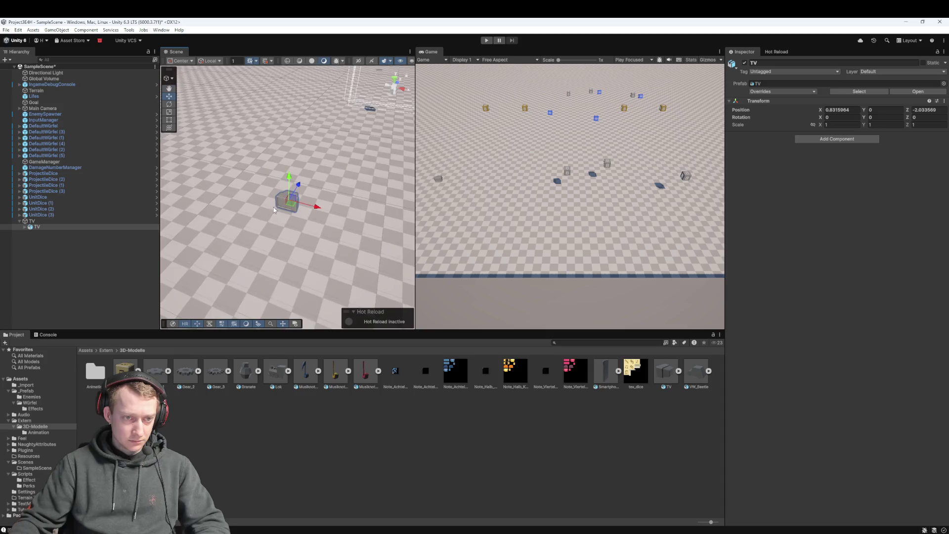
key(f)
click(840, 110)
text(0)
click(868, 110)
key(Tab)
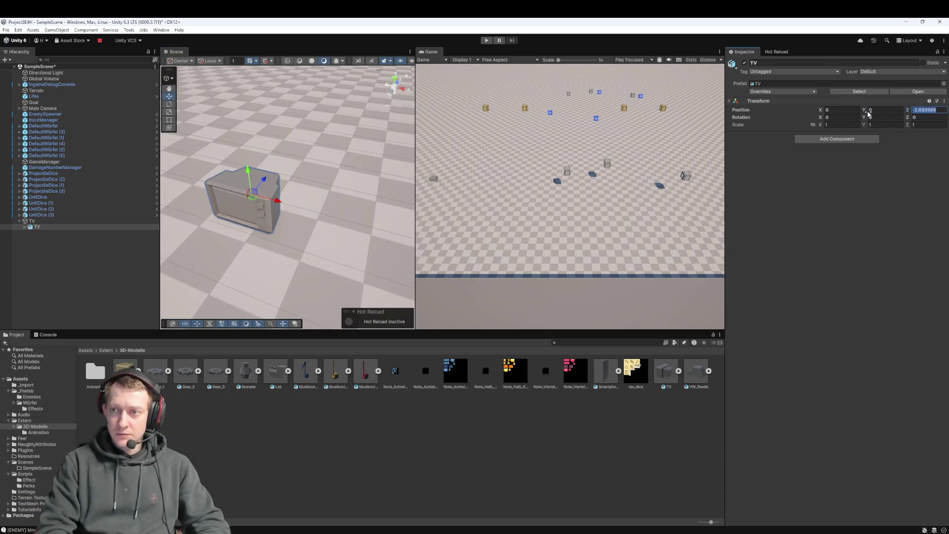
text(0)
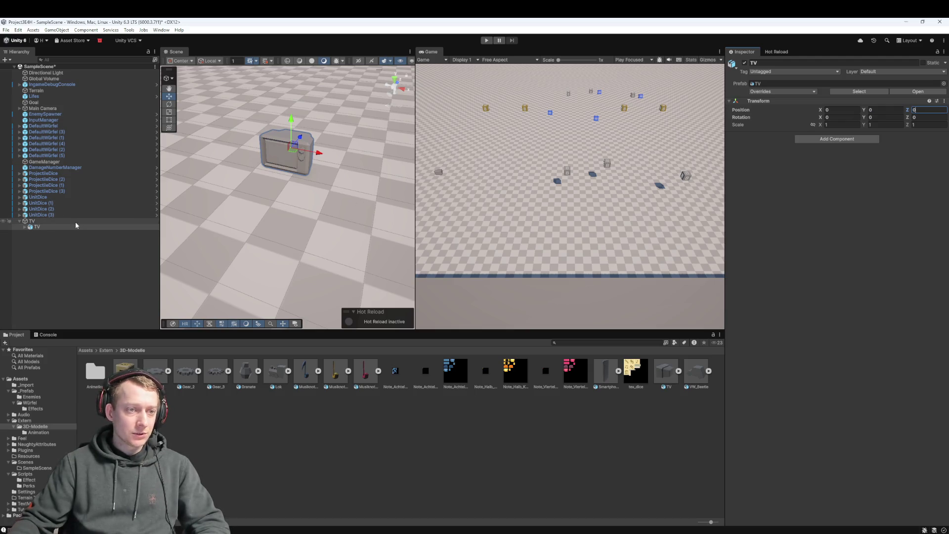
Reset the parent TV object's rotation values to 0
click(75, 222)
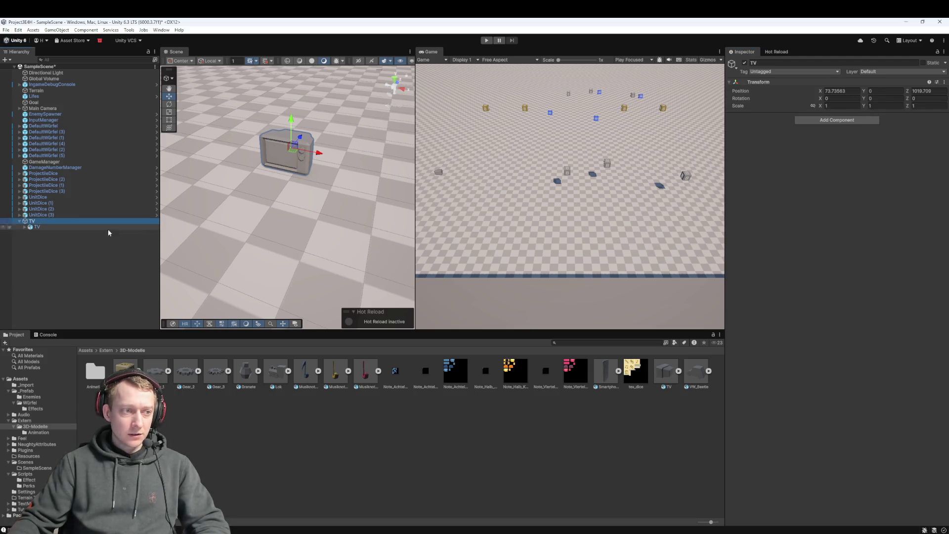
drag(321, 156, 335, 157)
mouse_move(817, 100)
mouse_down()
mouse_move(840, 99)
mouse_move(874, 130)
mouse_up()
text(04)
key(Tab)
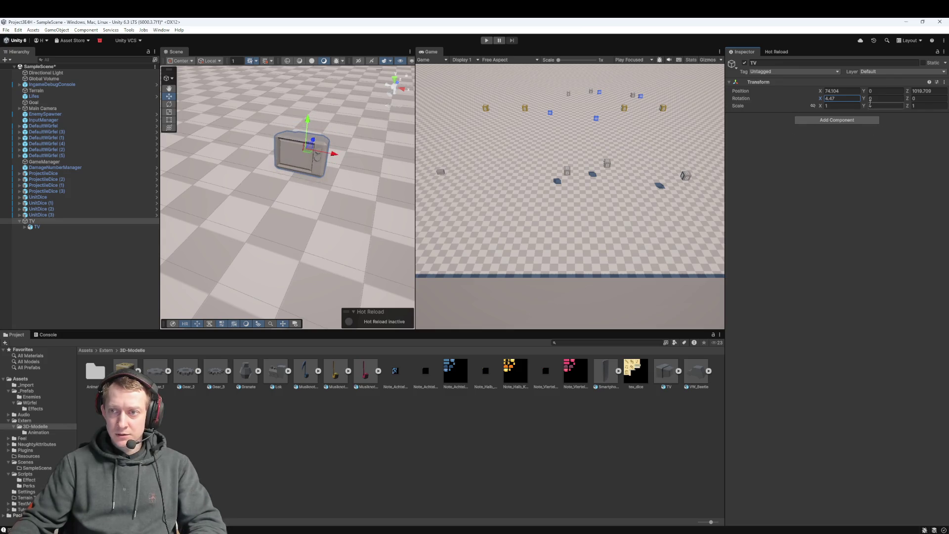
mouse_move(863, 99)
mouse_down()
mouse_move(889, 99)
mouse_move(92, 149)
mouse_up()
text(0)
key(Tab)
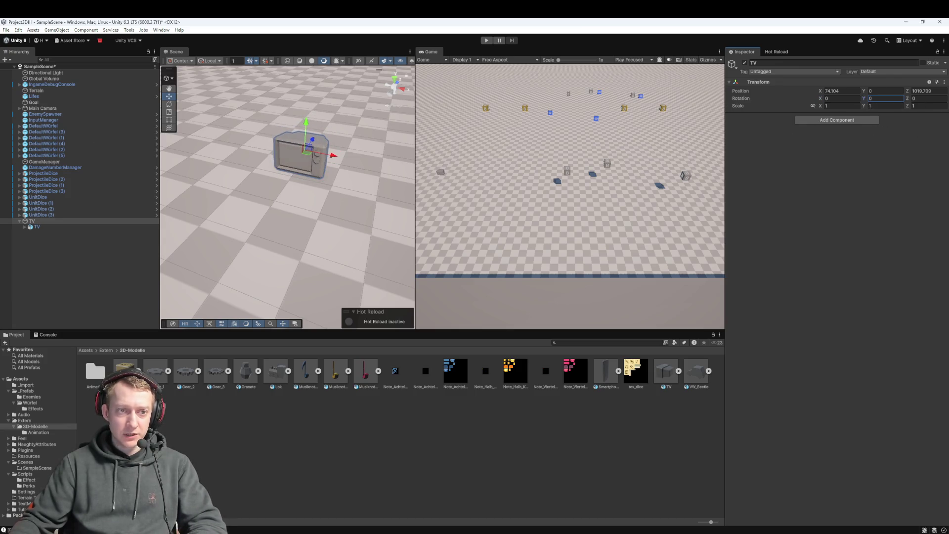
drag(907, 98, 55, 132)
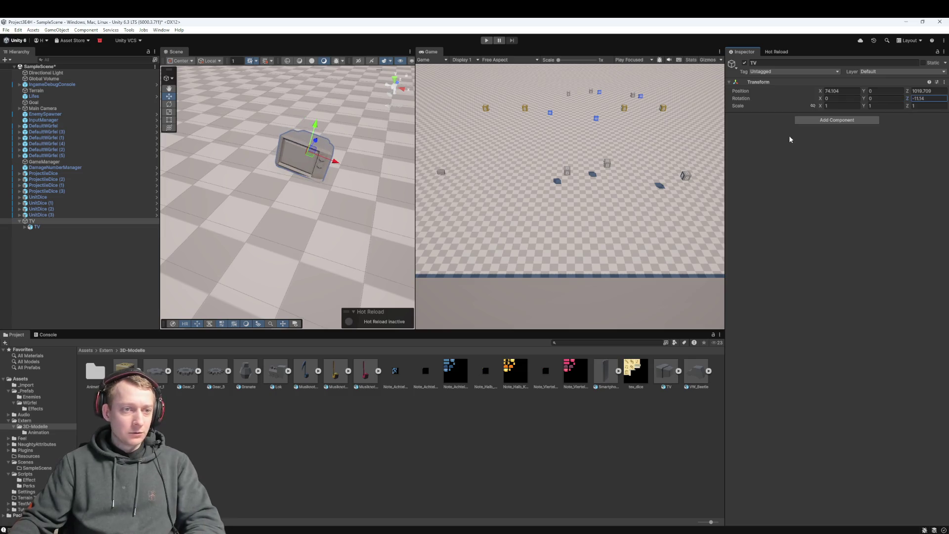
Set the child TV model's Rotation Y to 180
click(63, 226)
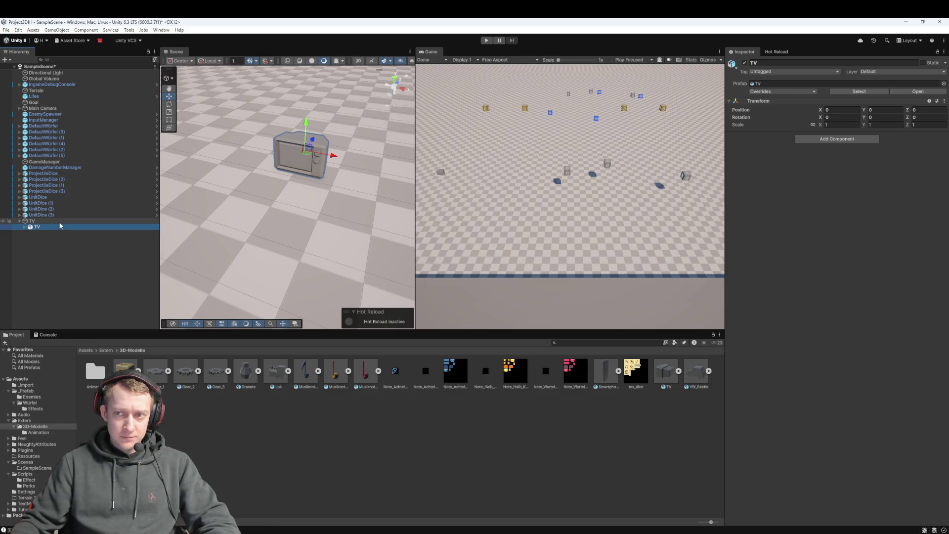
click(59, 222)
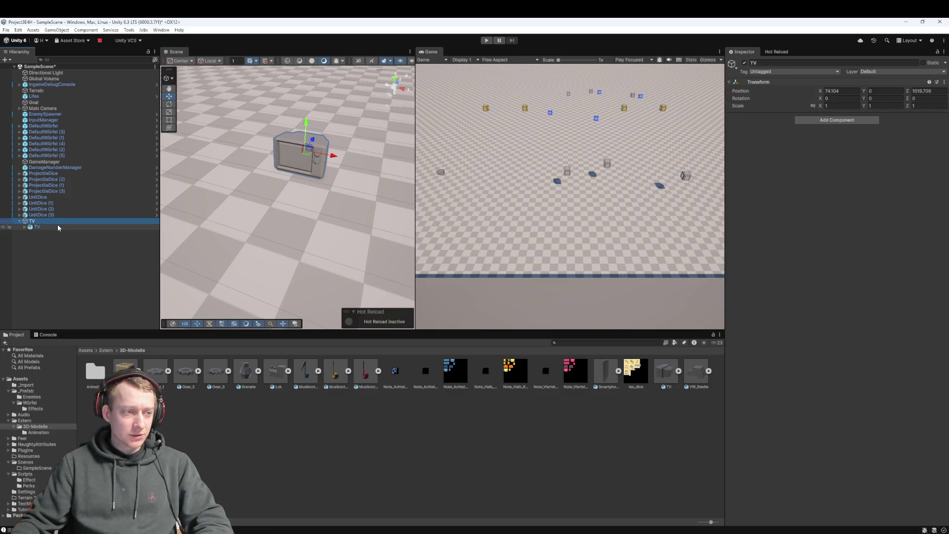
click(59, 226)
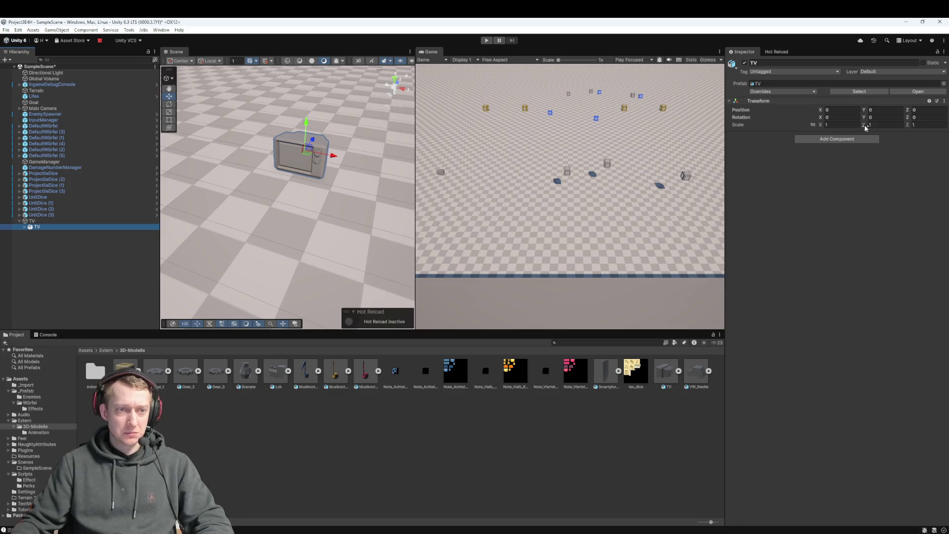
click(42, 222)
click(43, 227)
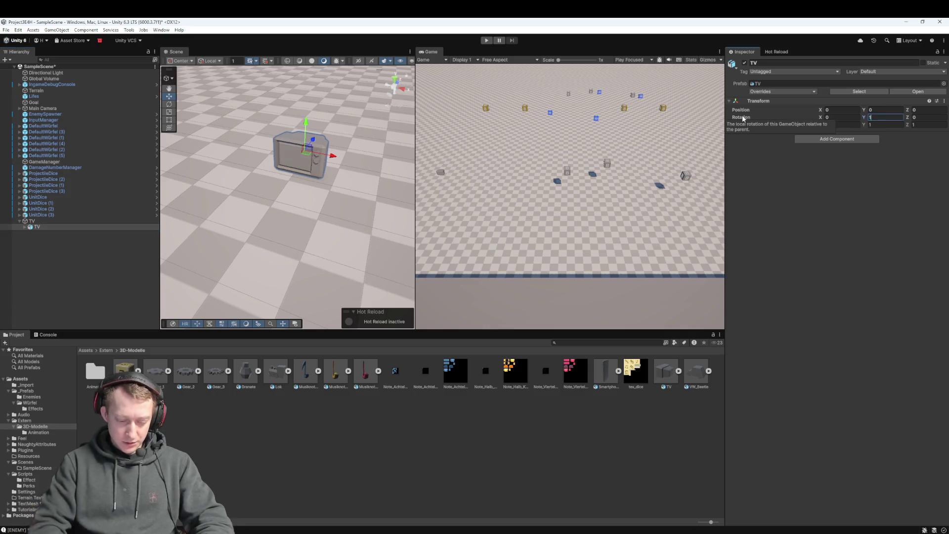
text(180)
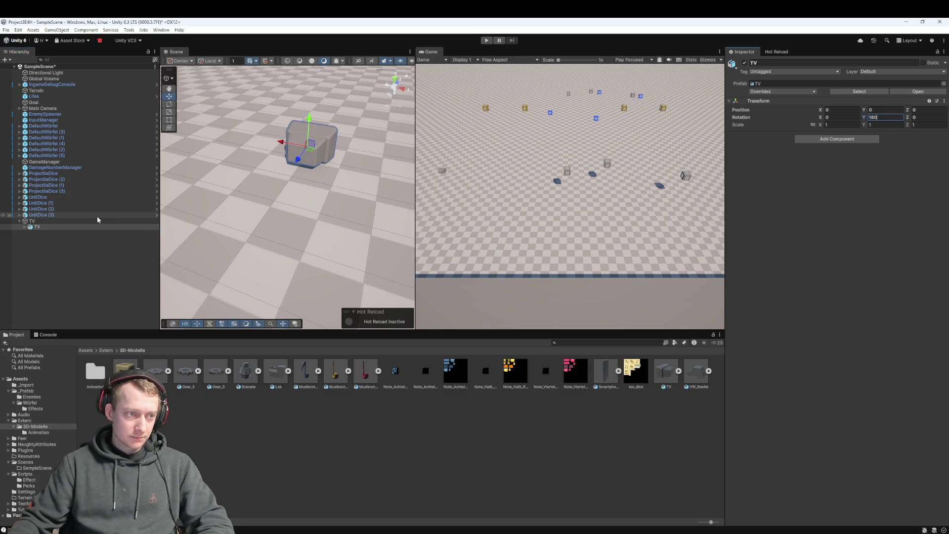
Select the parent TV object and frame it in the Scene view
click(92, 218)
mouse_move(236, 209)
mouse_down()
mouse_move(222, 240)
mouse_move(264, 231)
mouse_up()
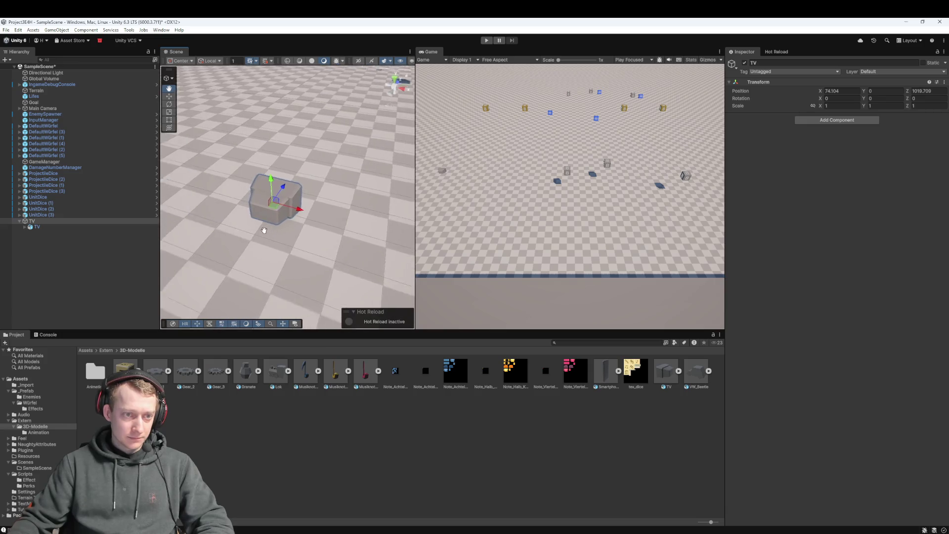
scroll(267, 226, up, 2)
click(45, 228)
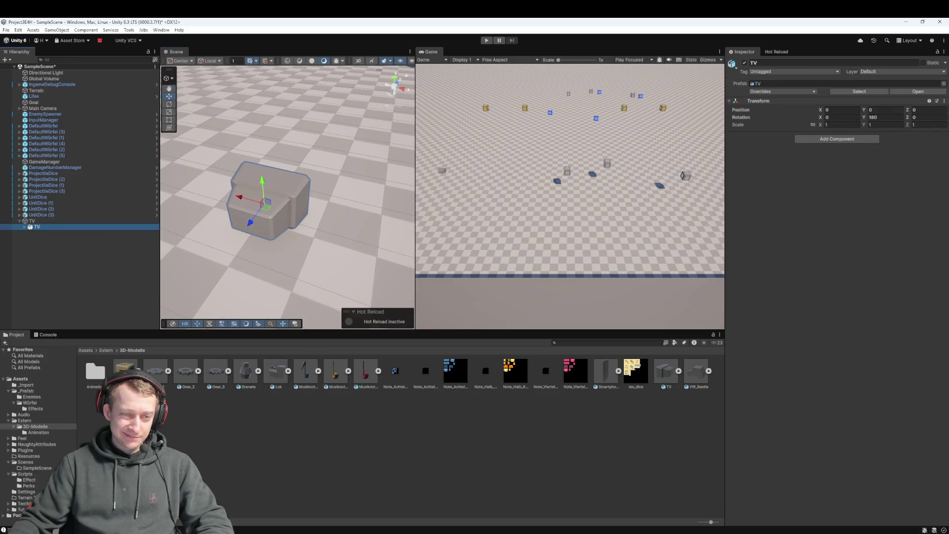
click(78, 221)
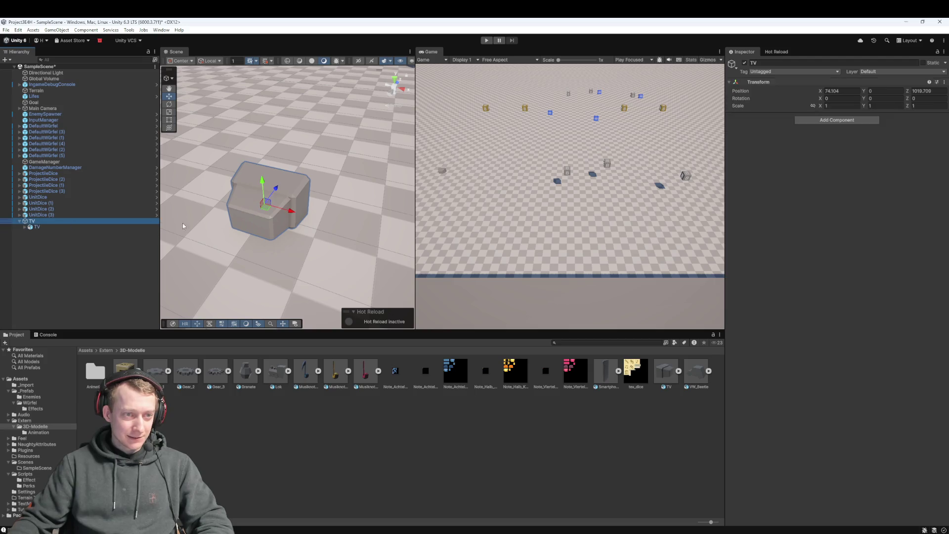
key(f)
click(829, 121)
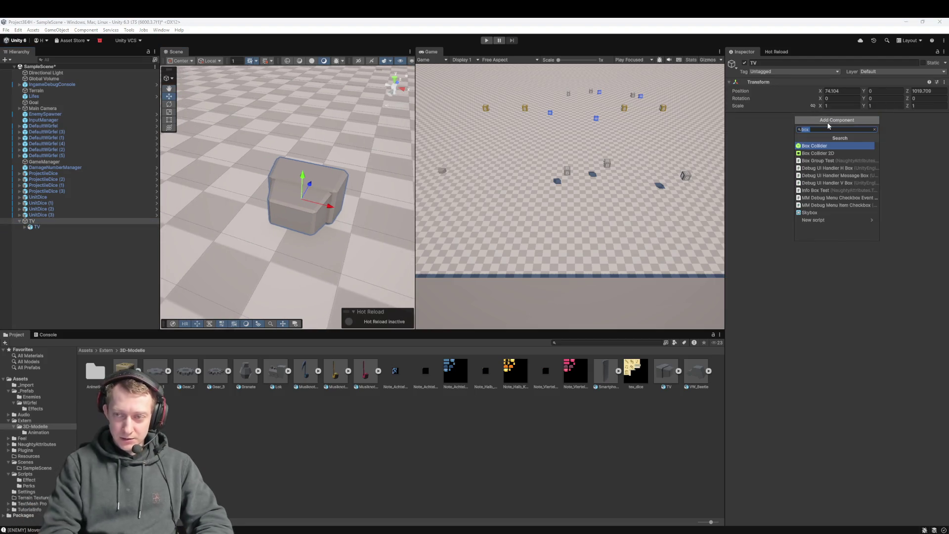
Add a Box Collider to TV and fit it around the model with size 1.43, 1, 1
key(Return)
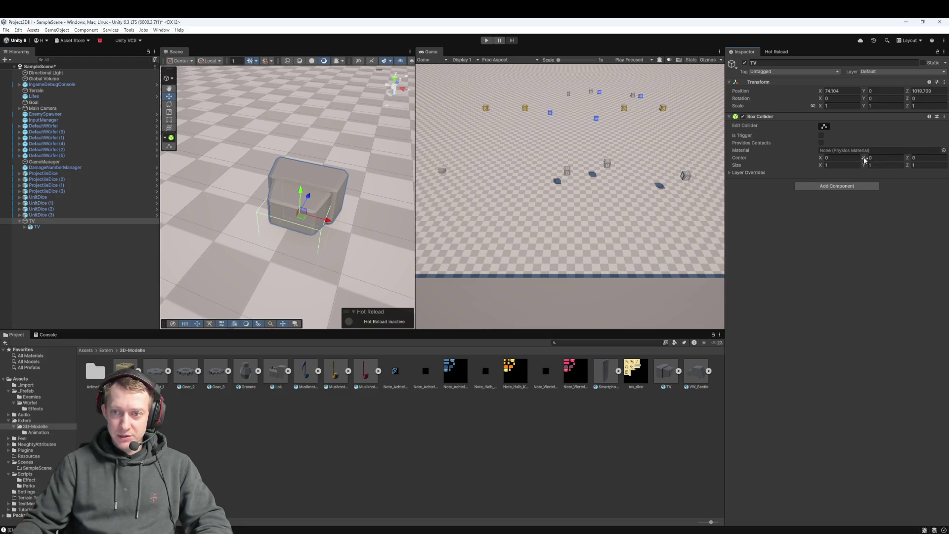
drag(864, 159, 874, 155)
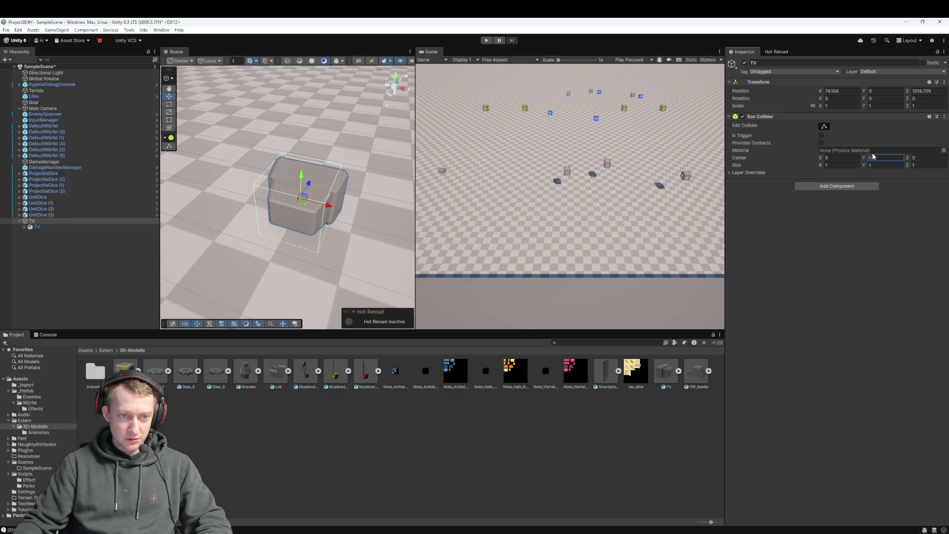
text(.62)
drag(908, 158, 908, 159)
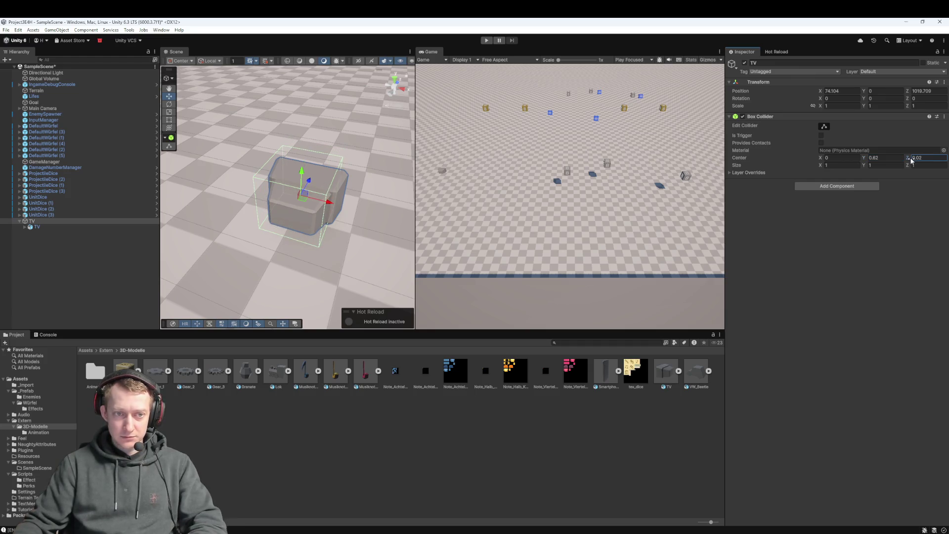
click(904, 166)
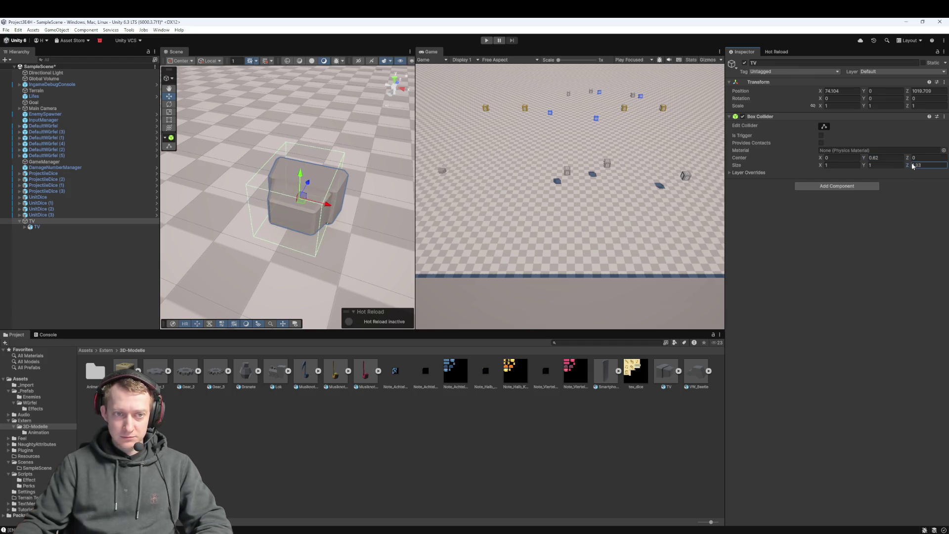
drag(820, 165, 819, 171)
text(.43)
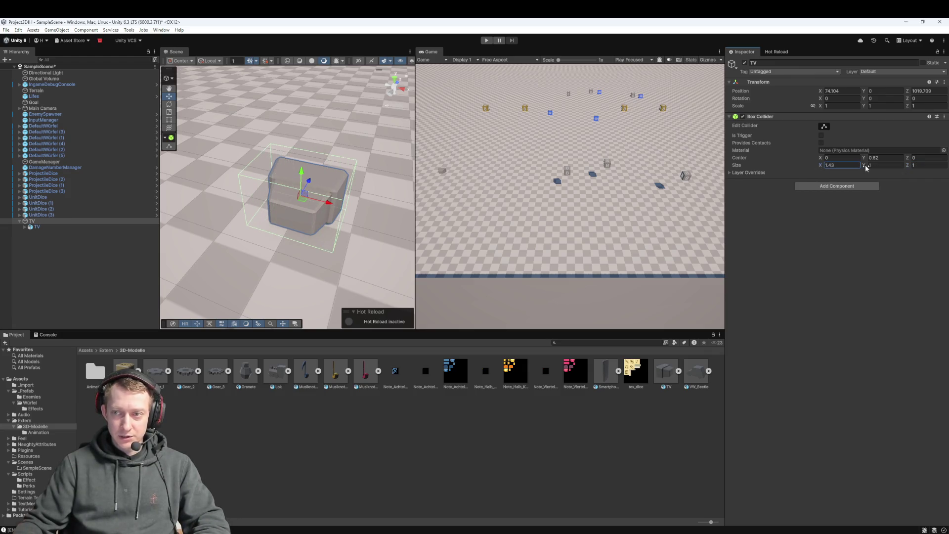
click(866, 158)
drag(820, 159, 821, 161)
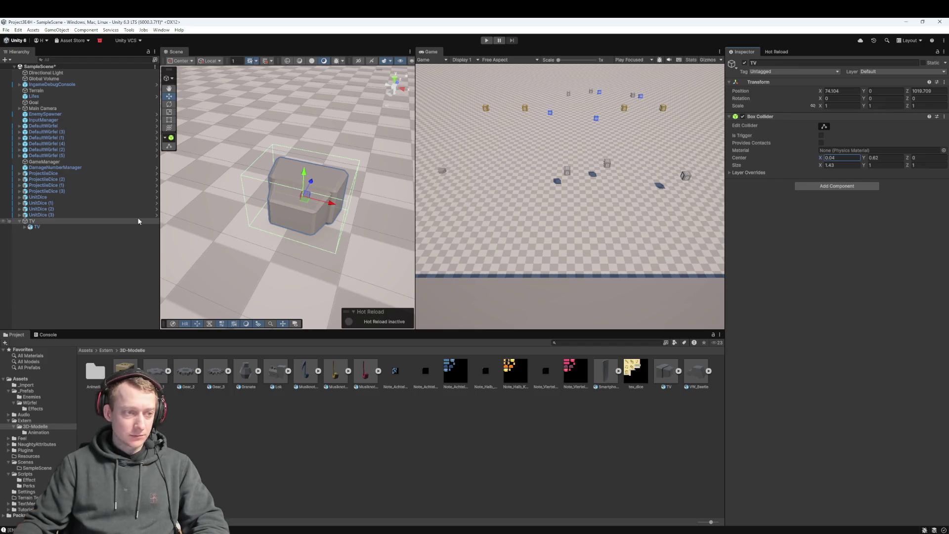
click(837, 186)
Add a Rigidbody, a Nav Mesh Agent and the Enemy script to TV
text(rigid)
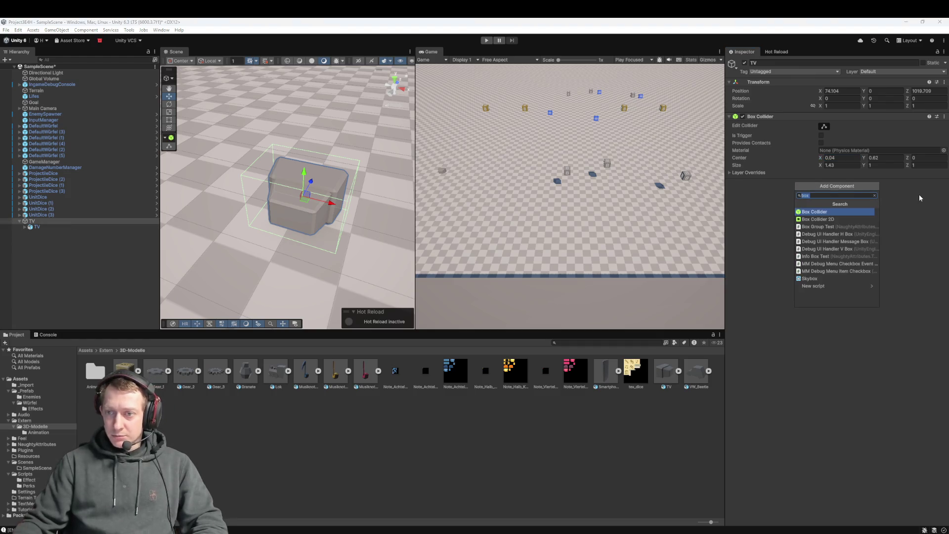
key(Return)
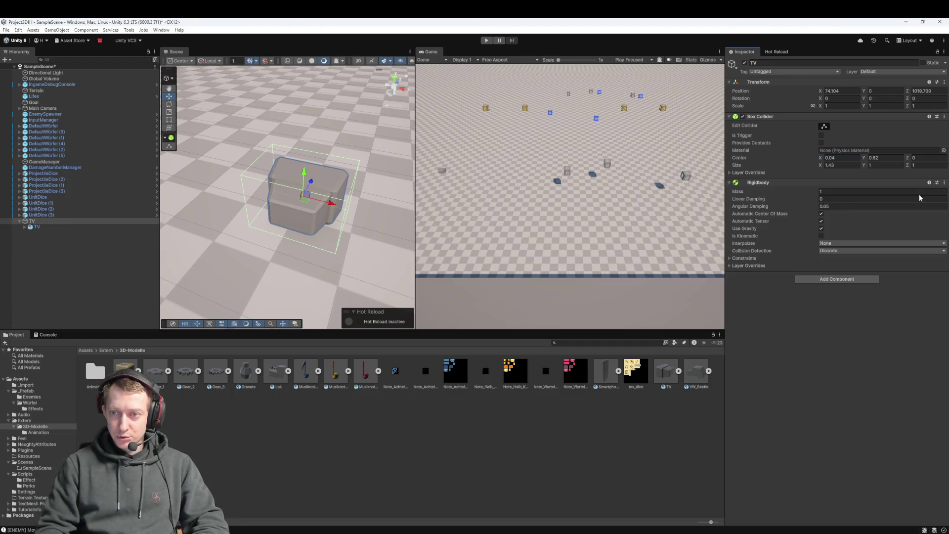
click(834, 280)
text(nav)
key(Return)
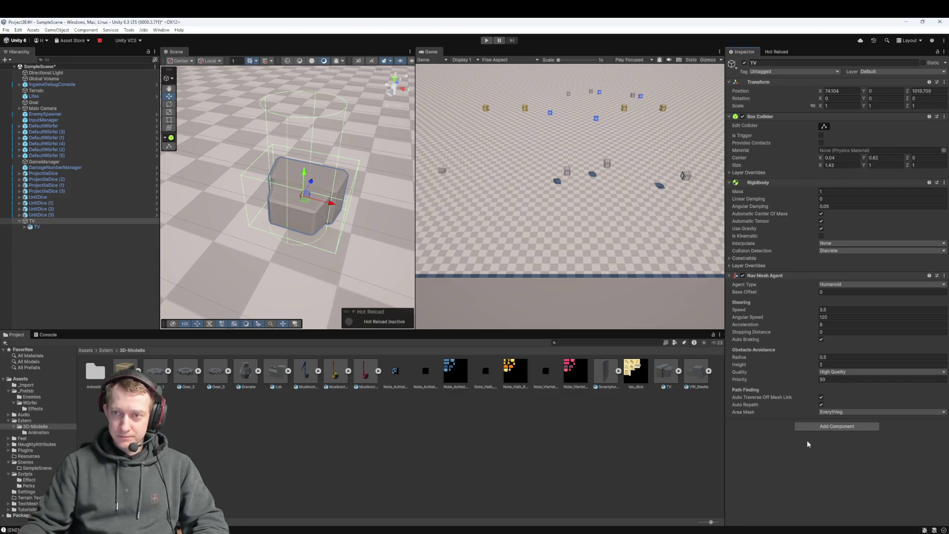
click(810, 427)
text(enemy)
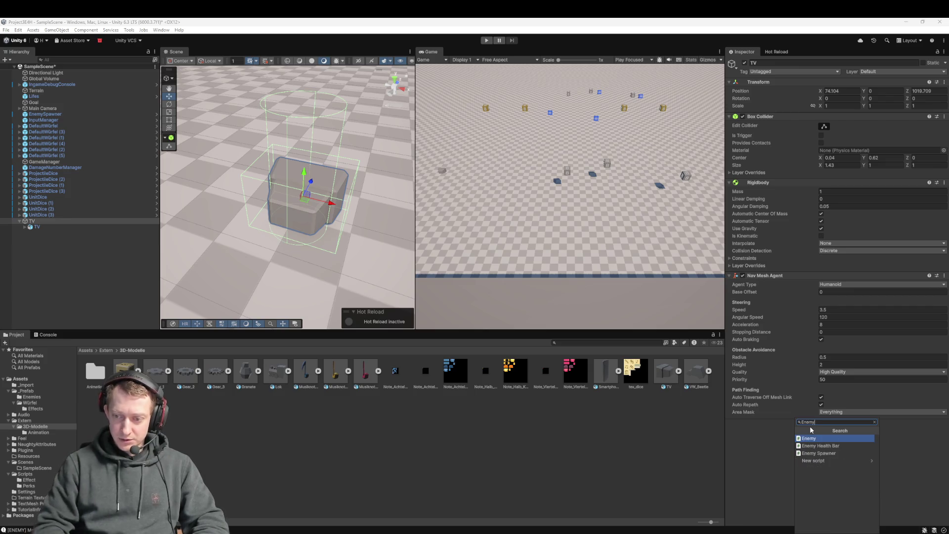
key(Return)
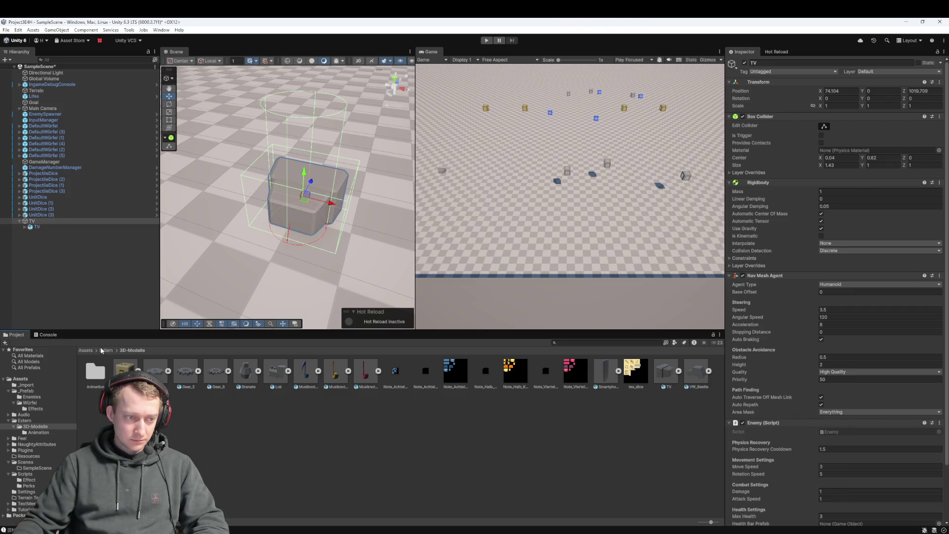
Look at the DamageNumberManager prefab in _Prefab, then reselect the TV enemy
click(102, 350)
click(90, 351)
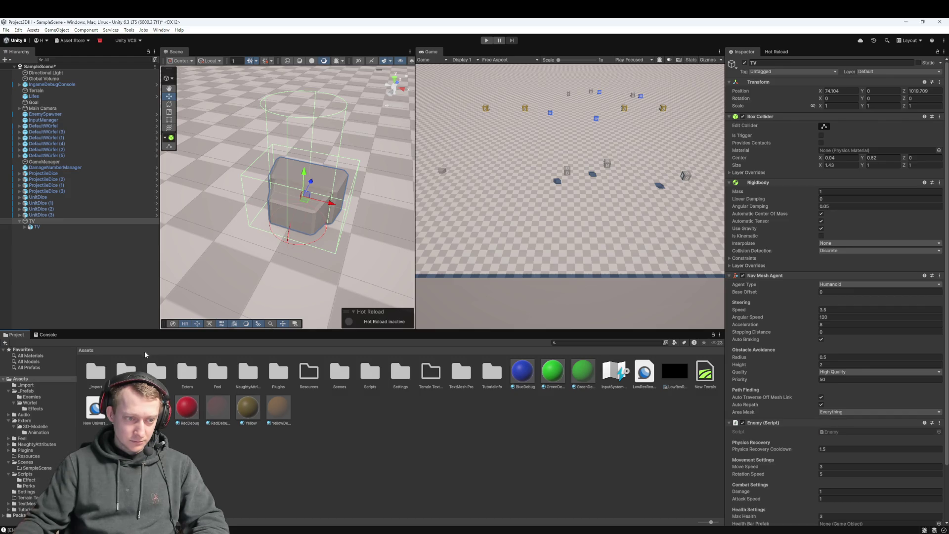
double_click(128, 371)
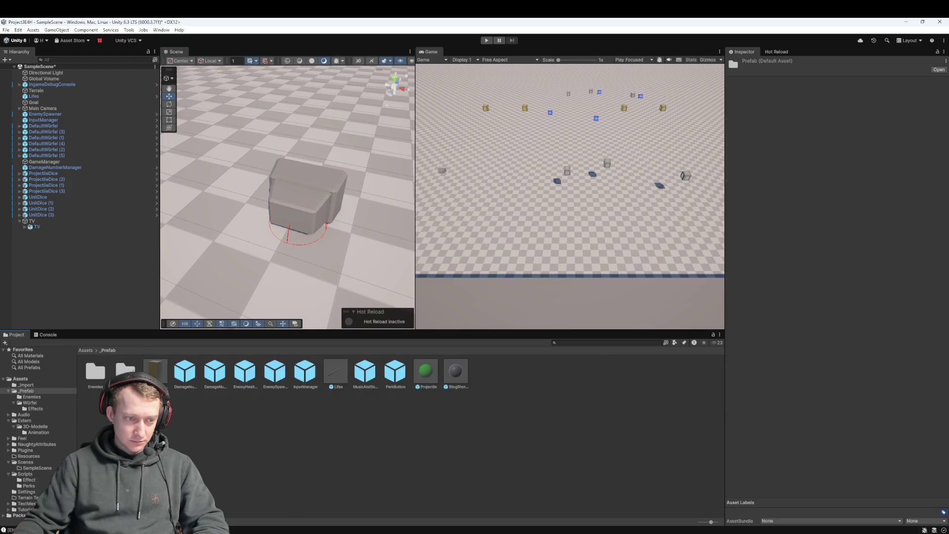
click(32, 221)
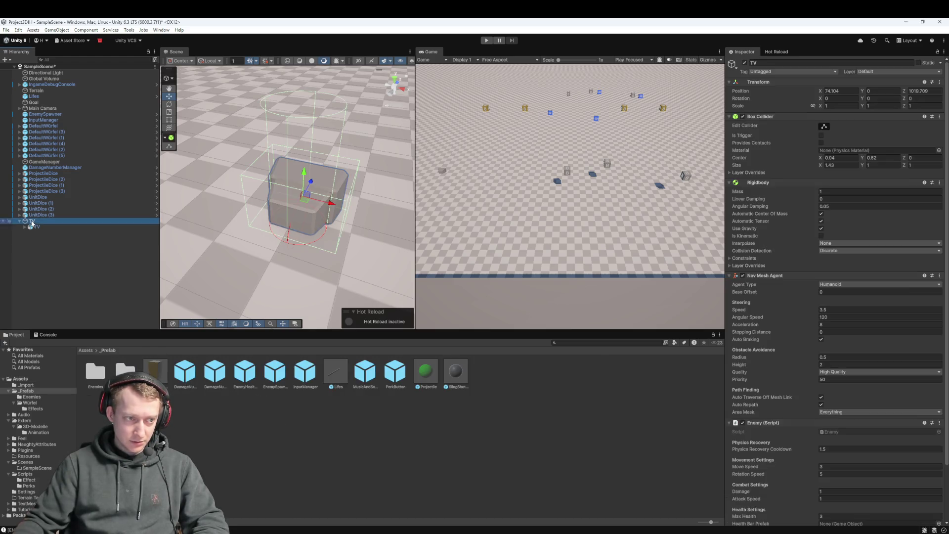
click(208, 375)
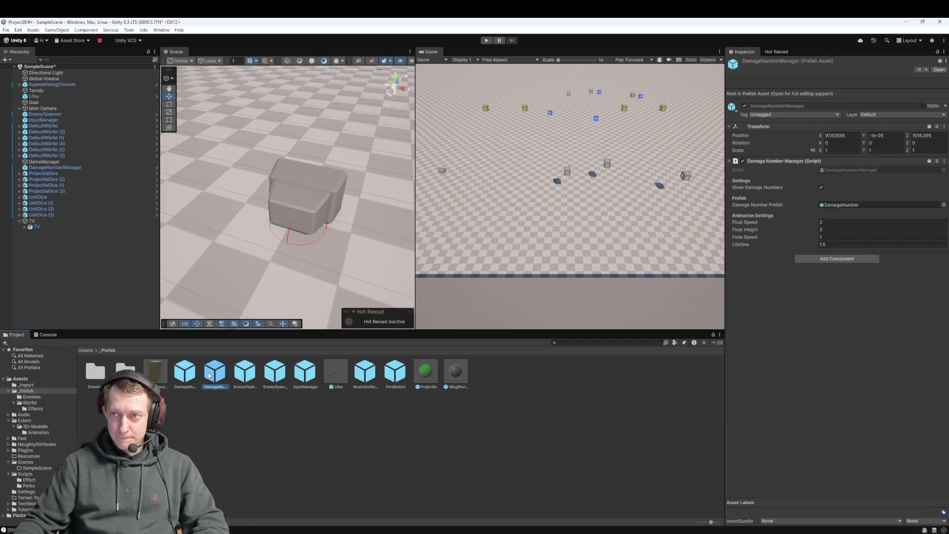
click(31, 221)
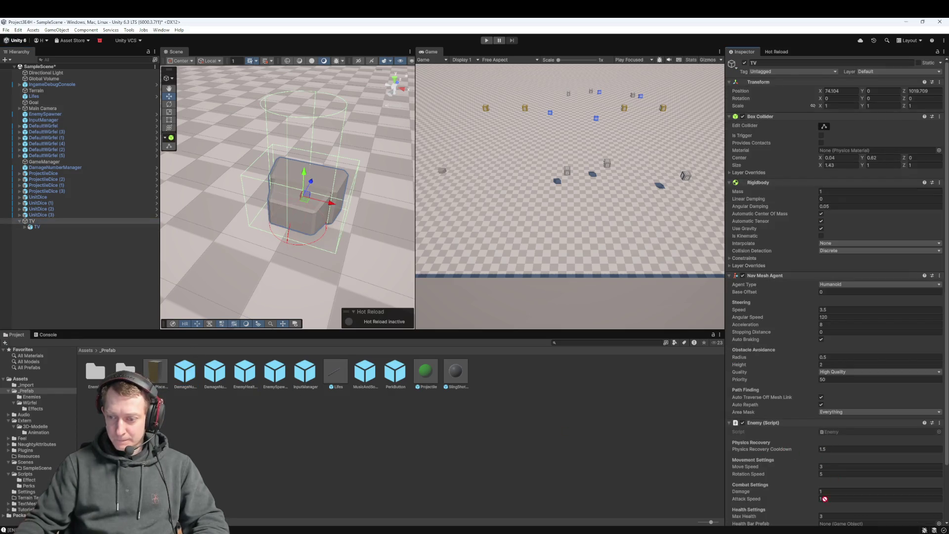
Check TV's Health Bar Prefab field in the Enemy script and save SampleScene
scroll(832, 494, down, 2)
click(832, 521)
scroll(832, 519, down, 1)
click(847, 461)
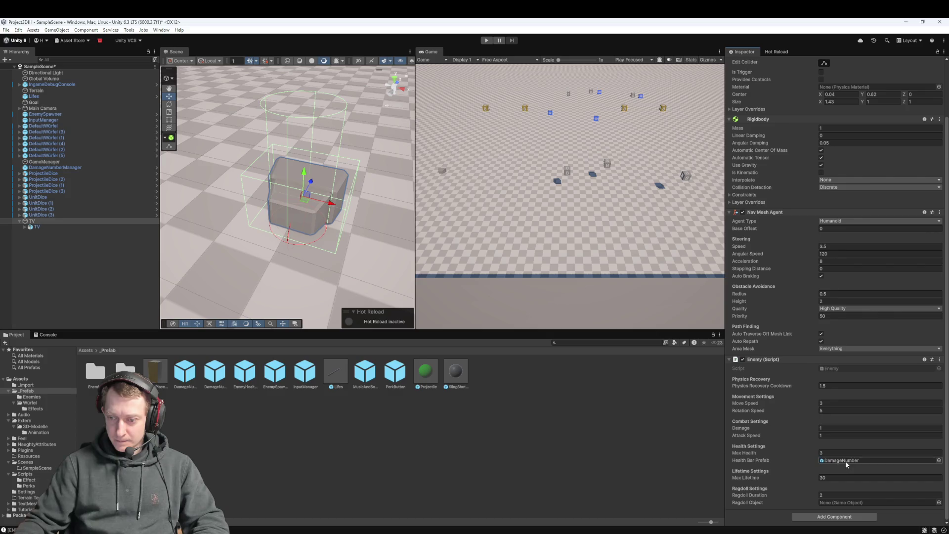
click(377, 425)
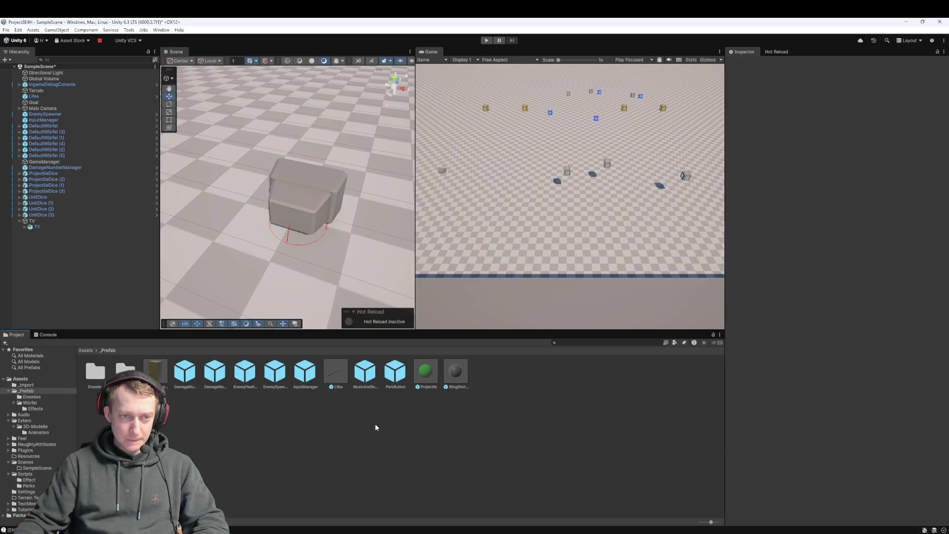
click(12, 221)
key(ctrl+s)
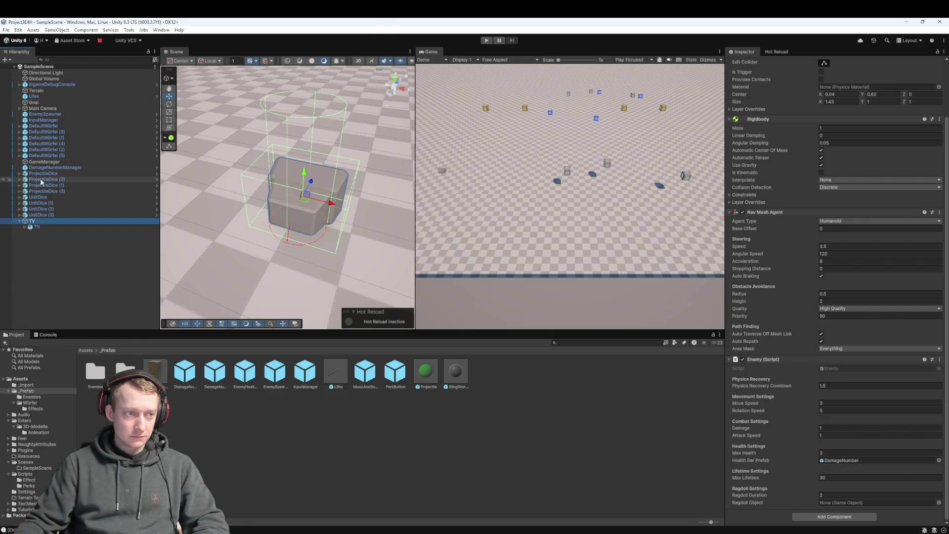
click(44, 114)
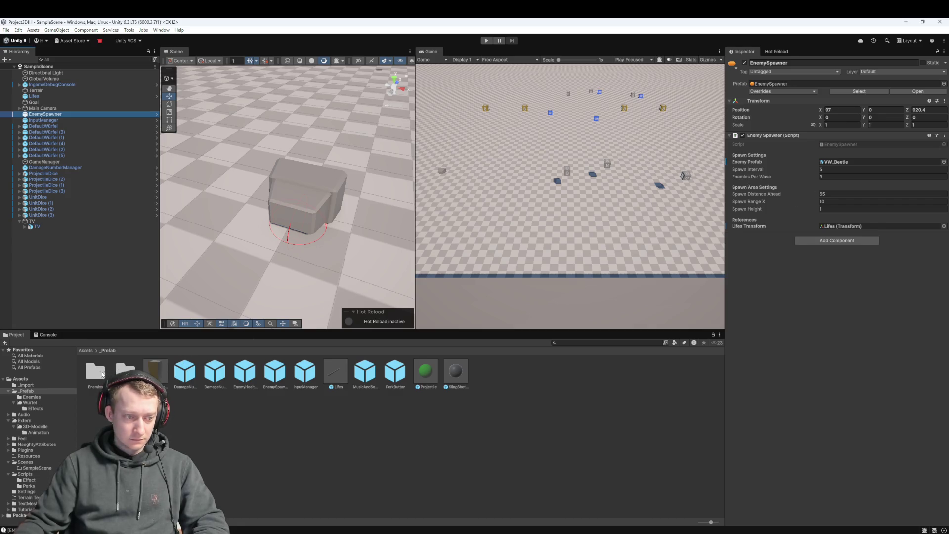
Make TV a prefab in the _Prefab/Enemies folder
double_click(97, 372)
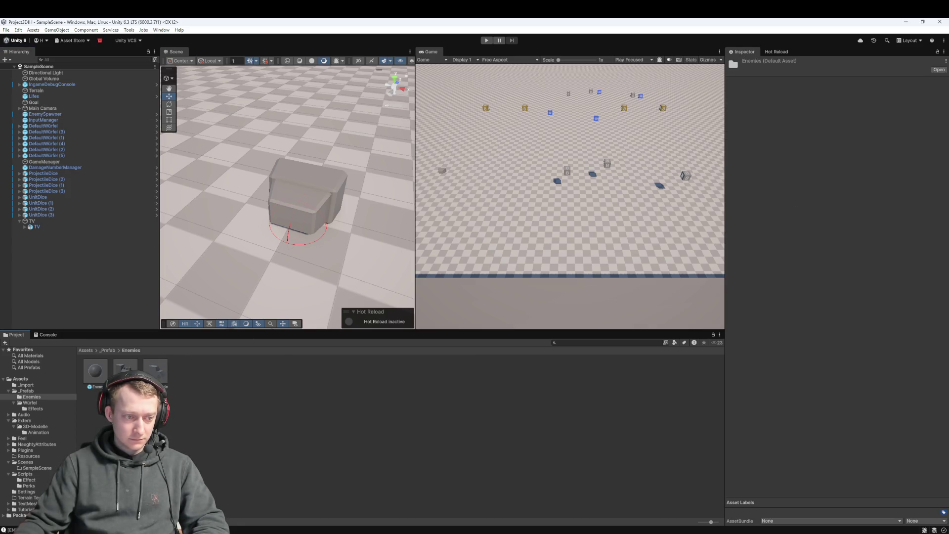
click(107, 351)
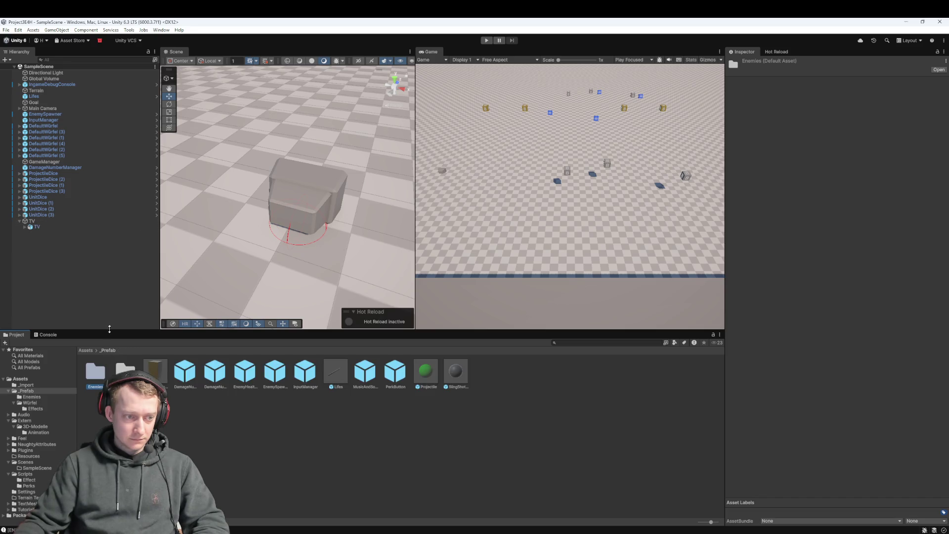
double_click(101, 371)
click(56, 222)
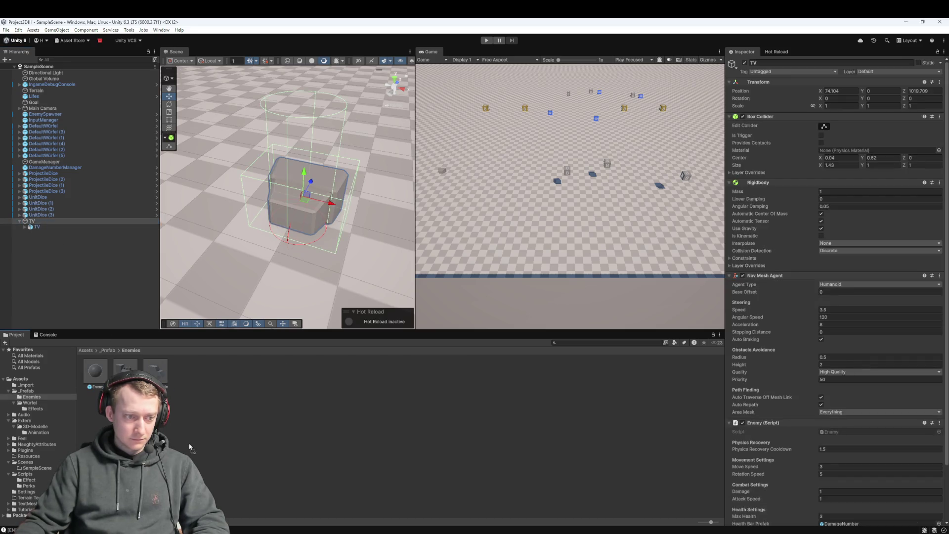
drag(189, 447, 191, 446)
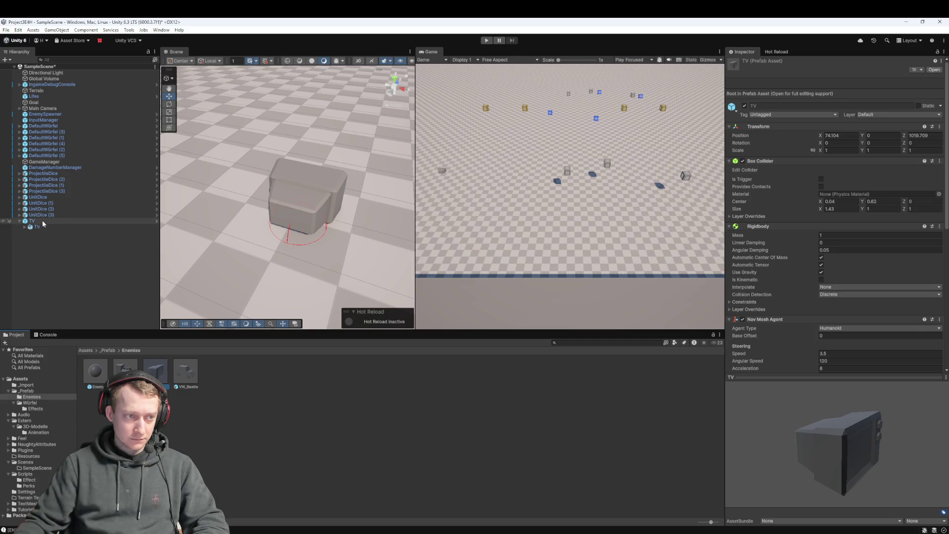
Set the EnemySpawner's Enemy Prefab to TV, save, and start a play test
click(48, 115)
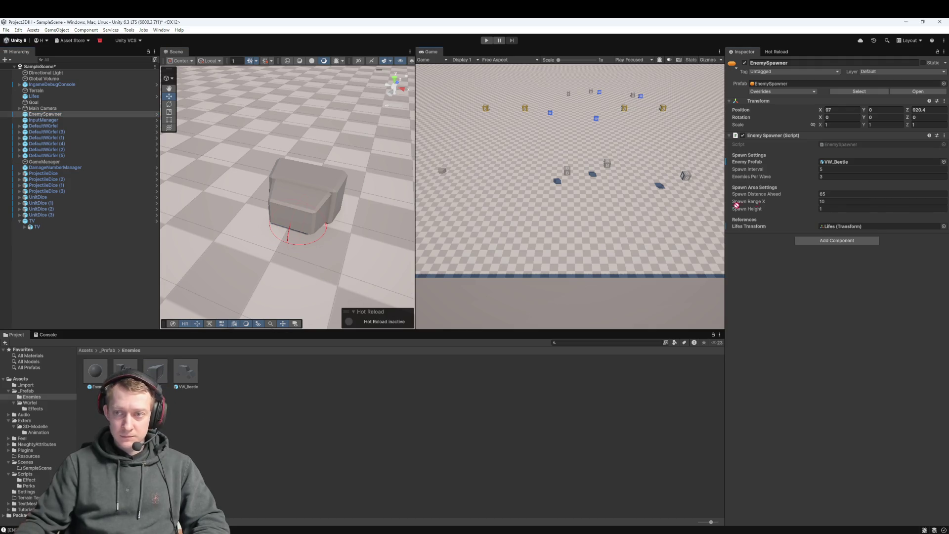
click(844, 163)
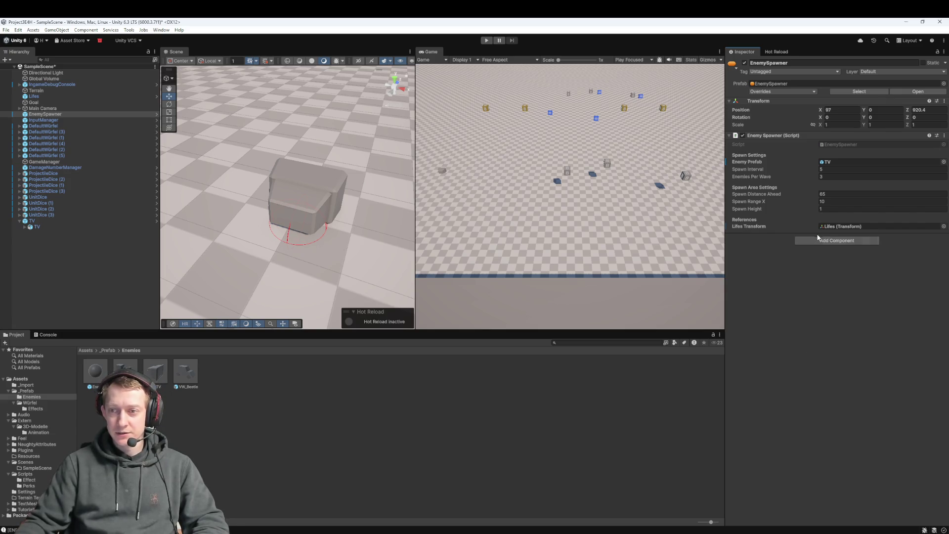
key(ctrl+s)
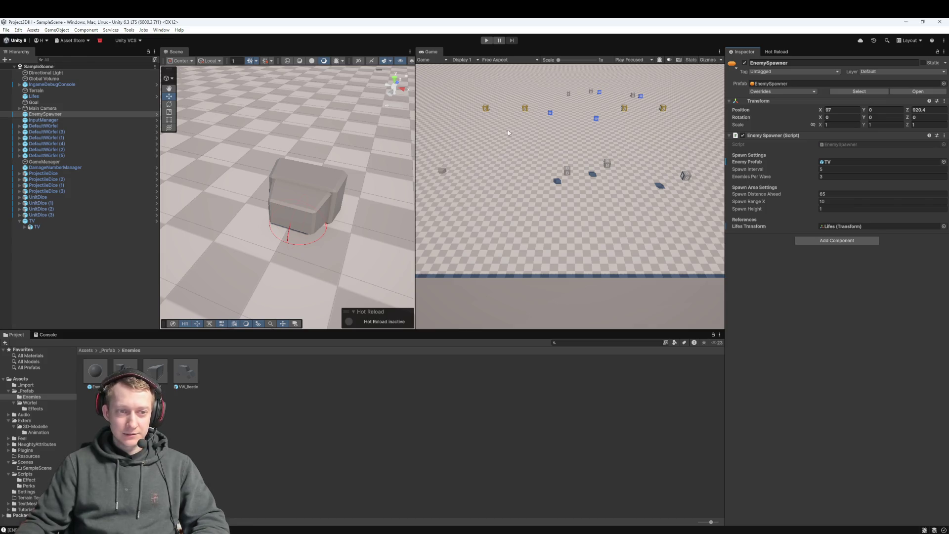
click(486, 40)
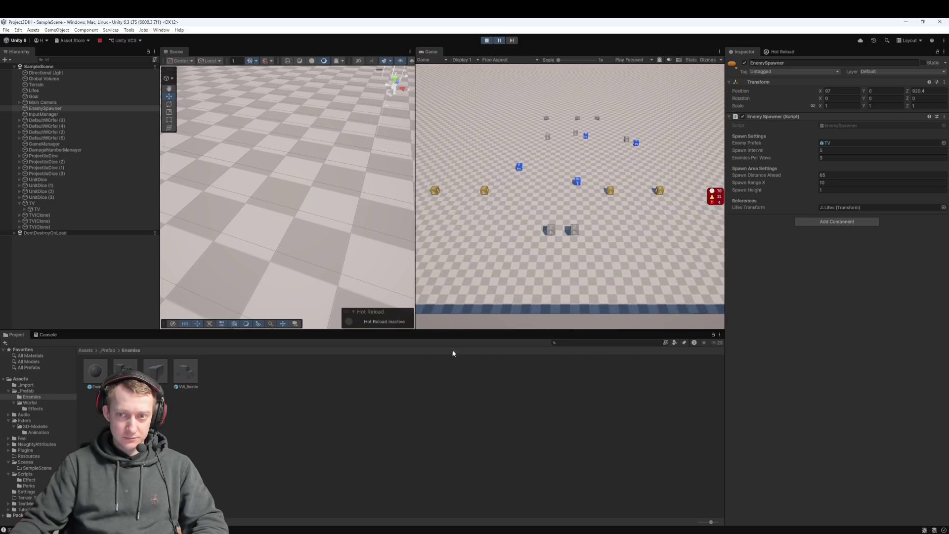
Review the NavMesh agent errors in the Console, stop play mode, and select the TV enemy
key(ctrl+shift+c)
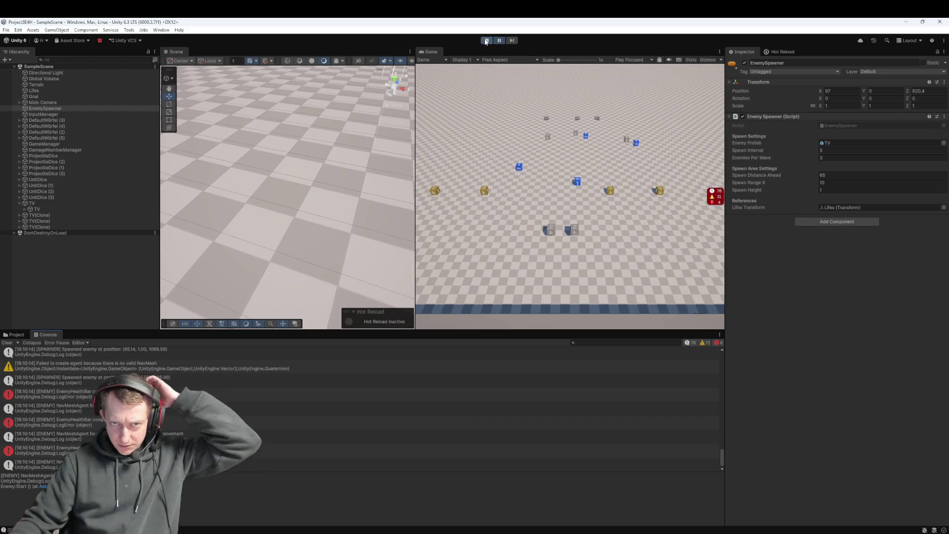
key(ctrl+p)
click(82, 220)
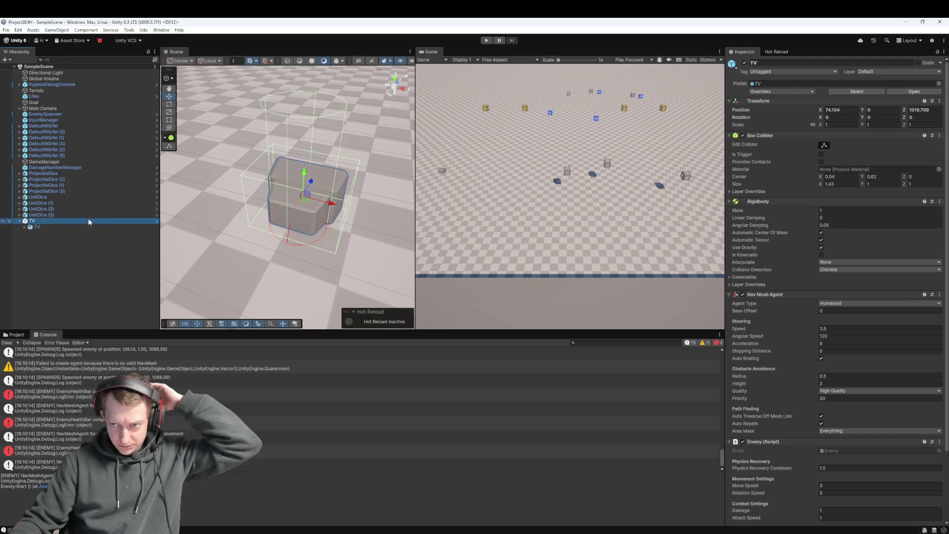
Assign the EnemyHealthBar prefab from _Prefab to TV's Health Bar Prefab field, replacing DamageNumber
scroll(857, 303, down, 3)
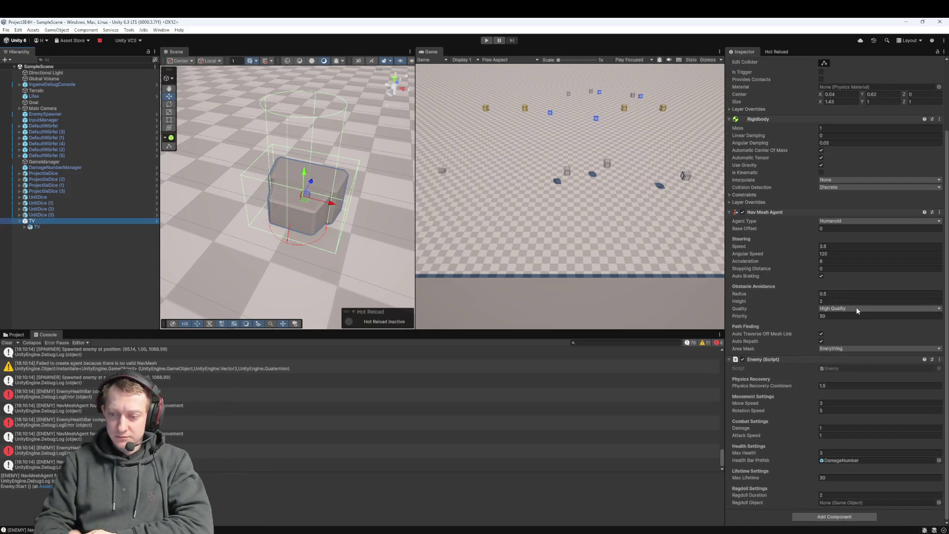
click(16, 336)
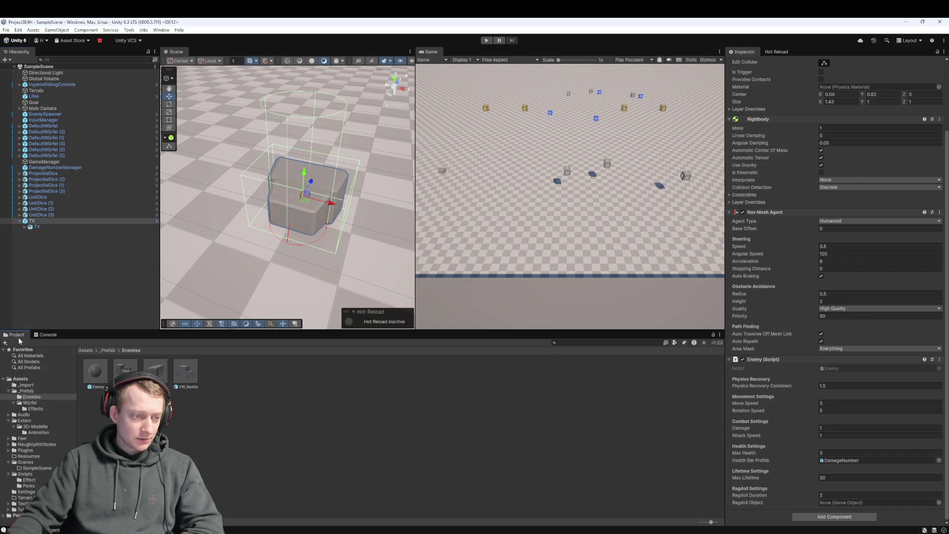
click(108, 351)
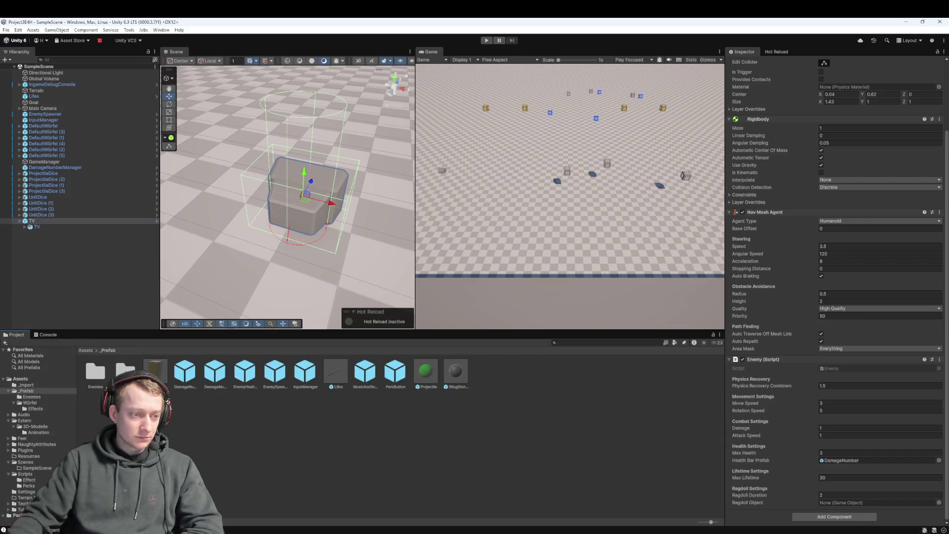
double_click(99, 376)
click(86, 350)
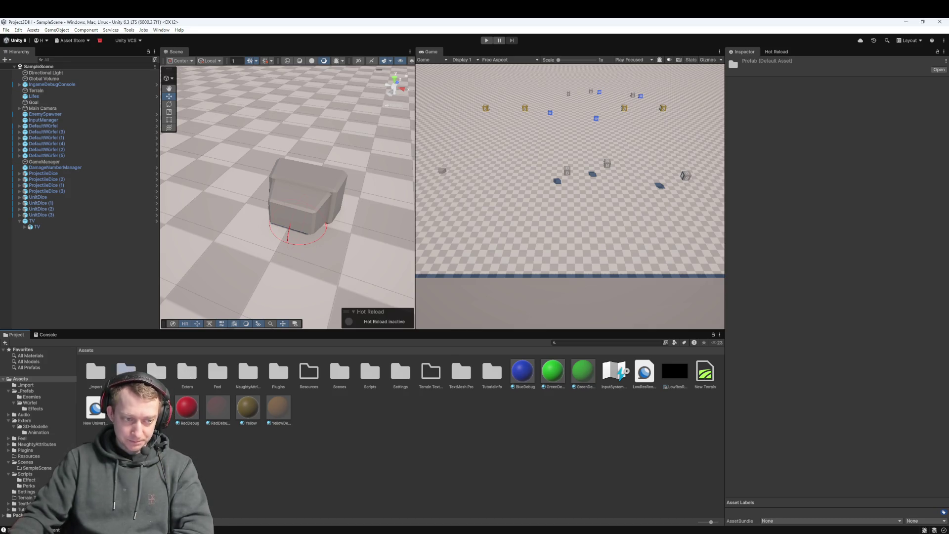
double_click(126, 371)
click(45, 223)
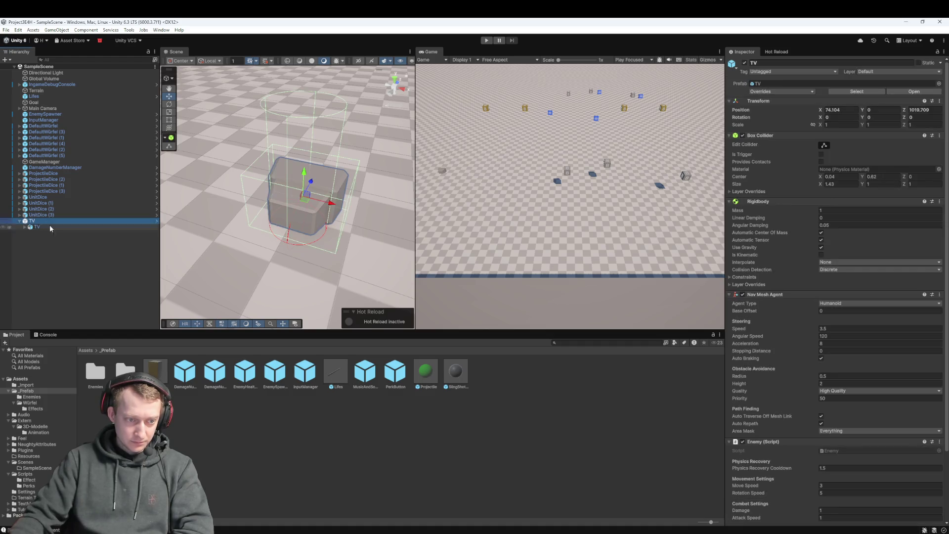
click(245, 374)
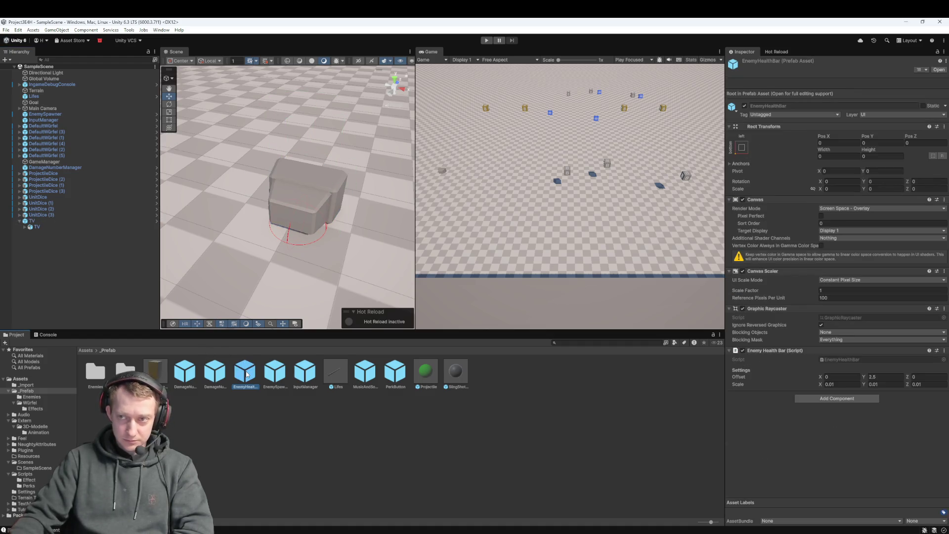
click(55, 220)
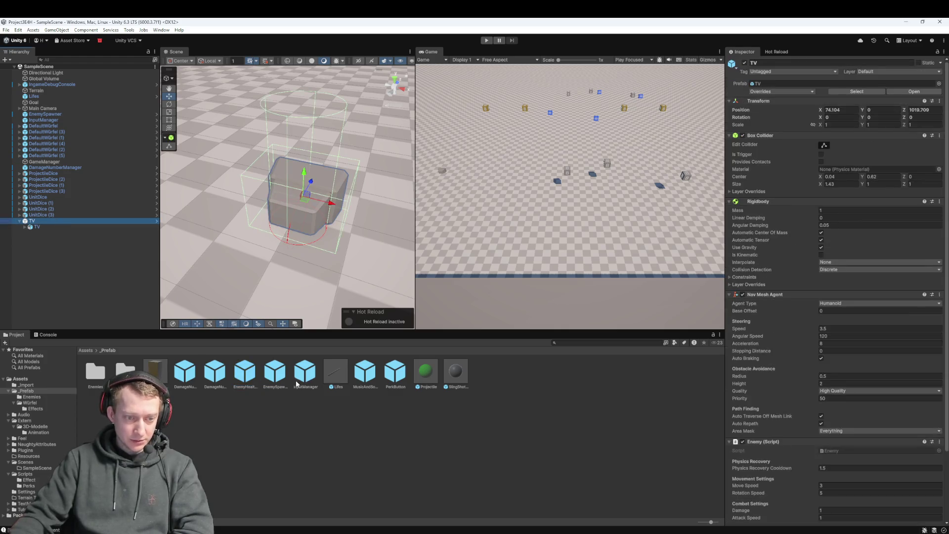
scroll(854, 426, down, 3)
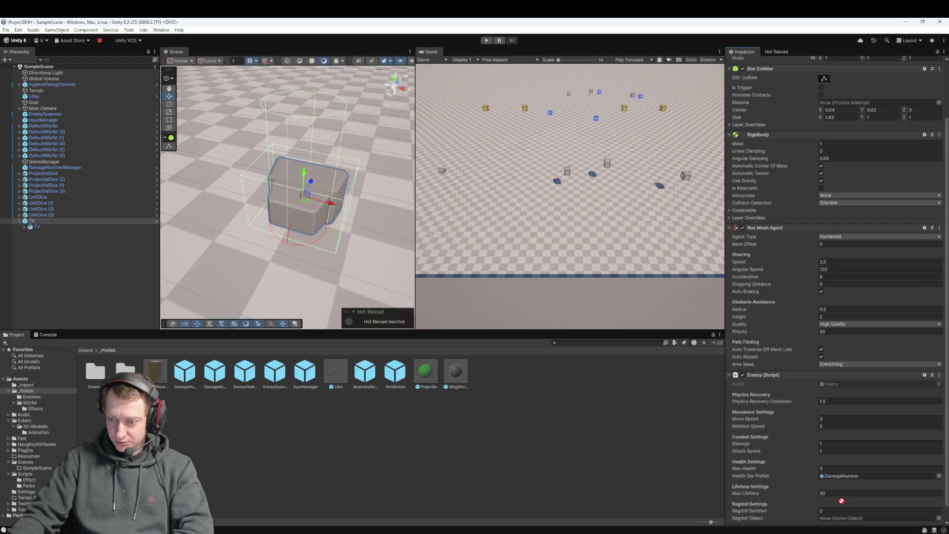
drag(852, 477, 852, 477)
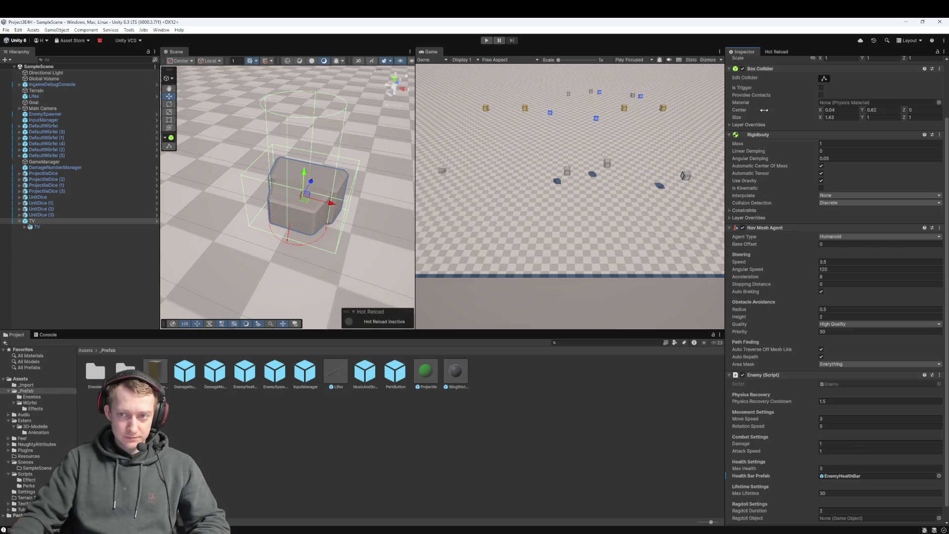
scroll(817, 143, up, 3)
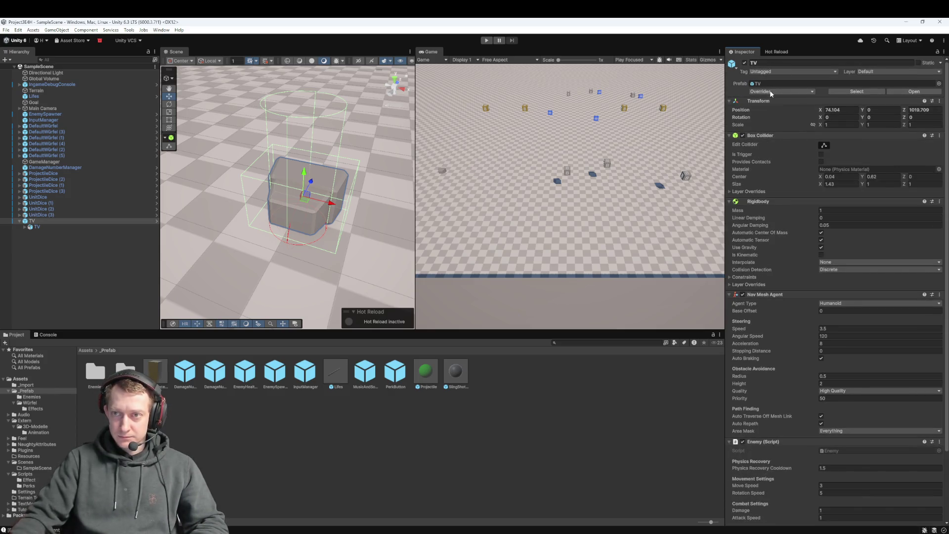
Play-test the TV enemy's new health bar, then delete the TV instance from the scene
click(487, 40)
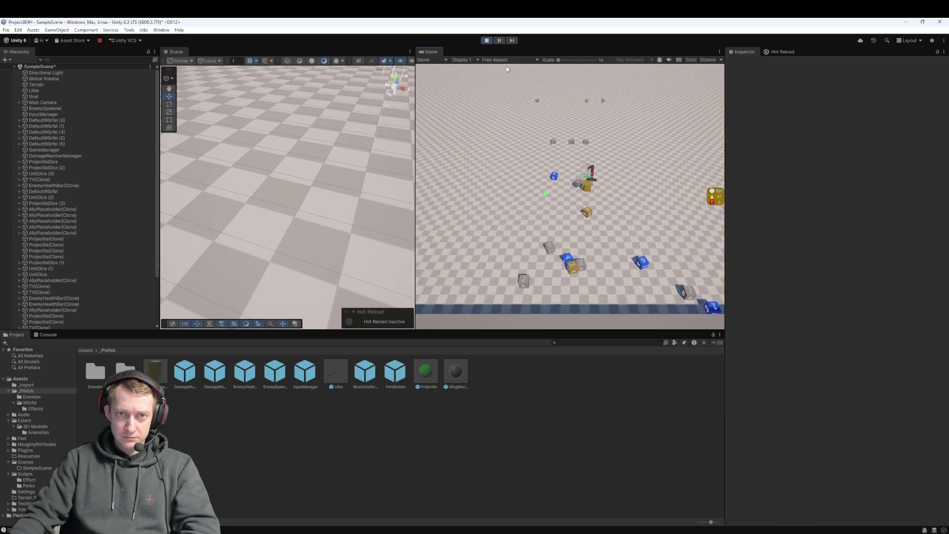
click(487, 40)
click(80, 220)
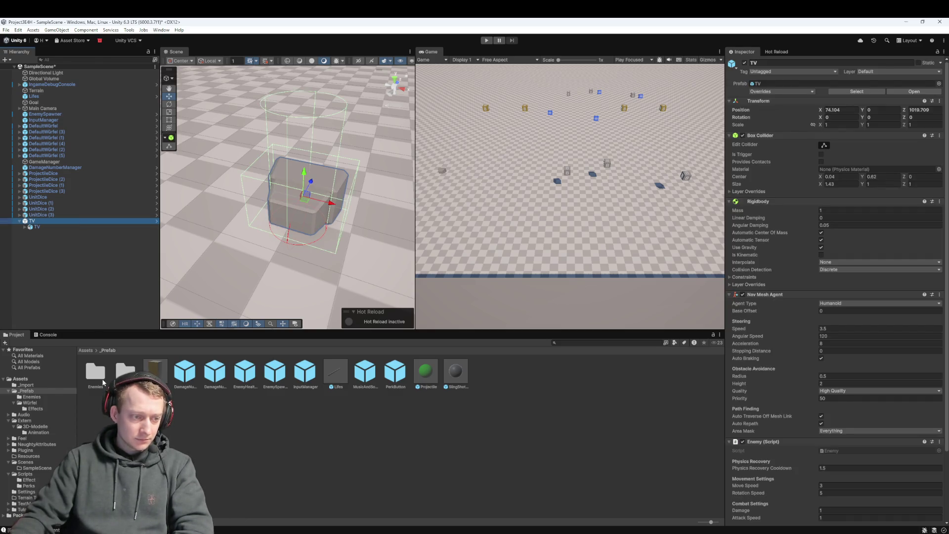
double_click(96, 373)
click(45, 221)
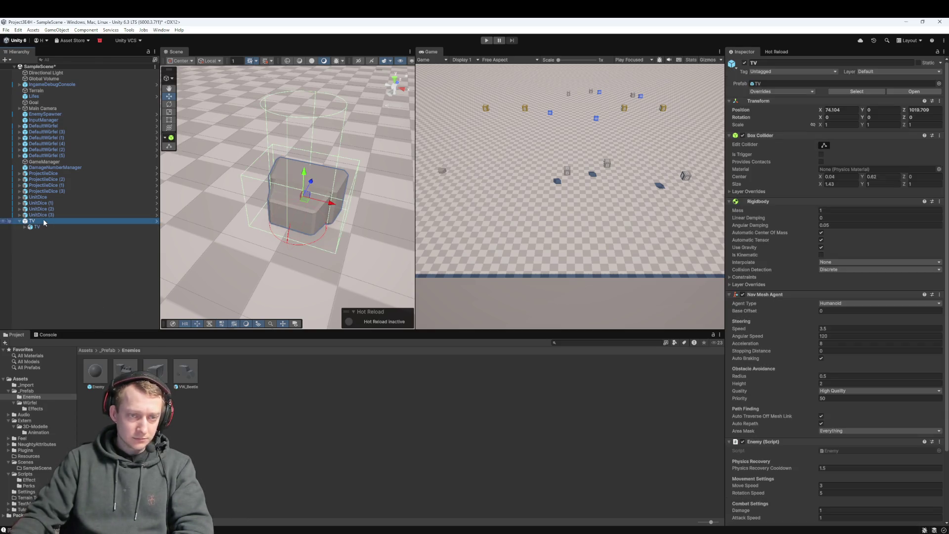
click(39, 226)
click(39, 221)
key(Delete)
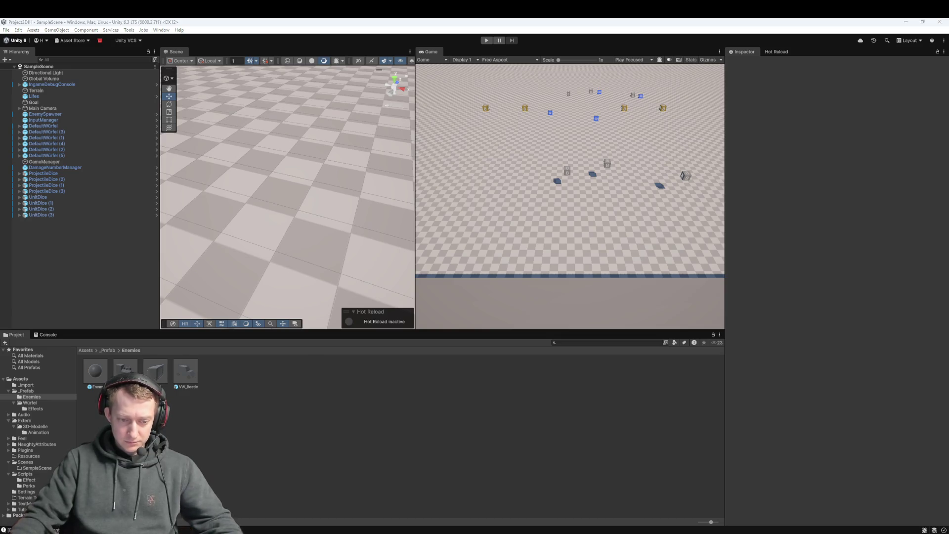
Stage all four changed files in Fork
key(alt+Tab)
key(ctrl+a)
mouse_move(290, 174)
mouse_down()
mouse_move(313, 328)
mouse_move(303, 332)
mouse_up()
Commit the staged files as 'feat: add TV as enemy' and push, dismissing the rejection error
click(445, 423)
text(feat)
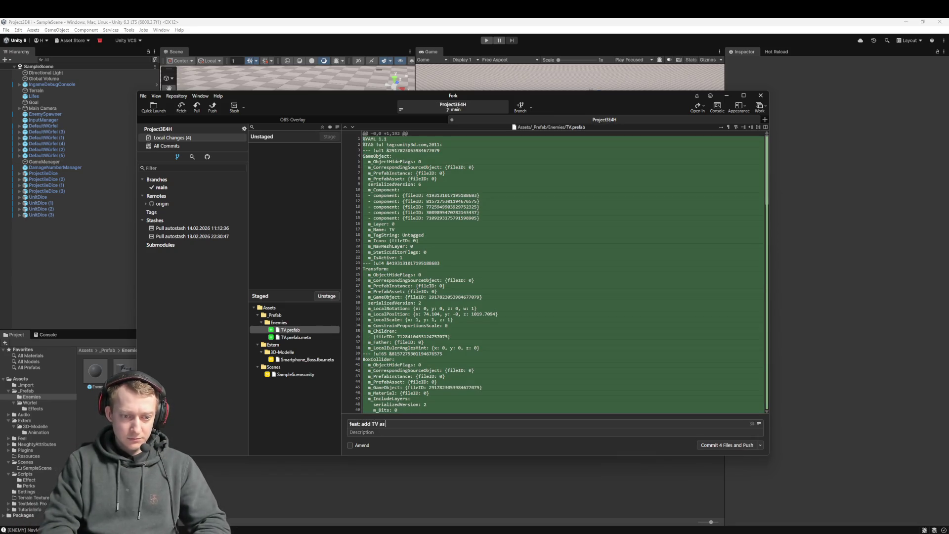
text(y)
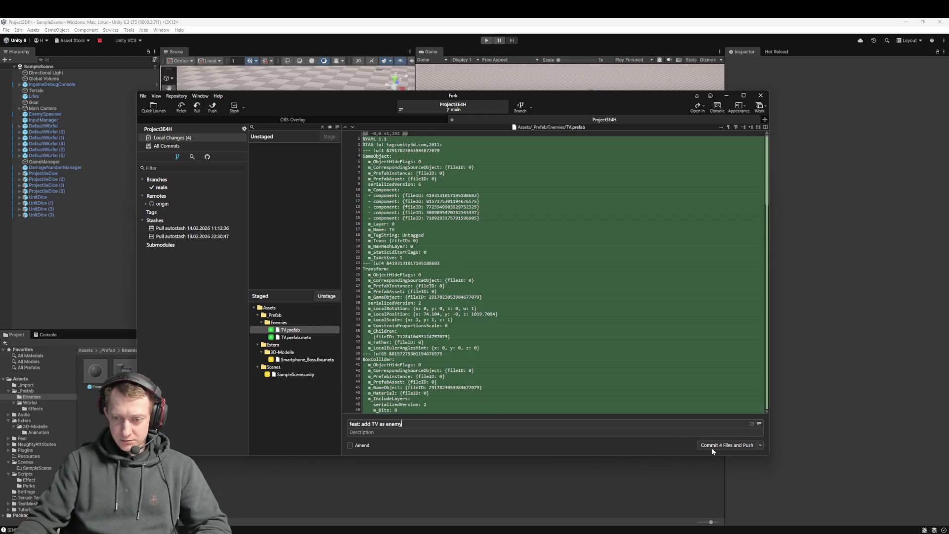
click(713, 446)
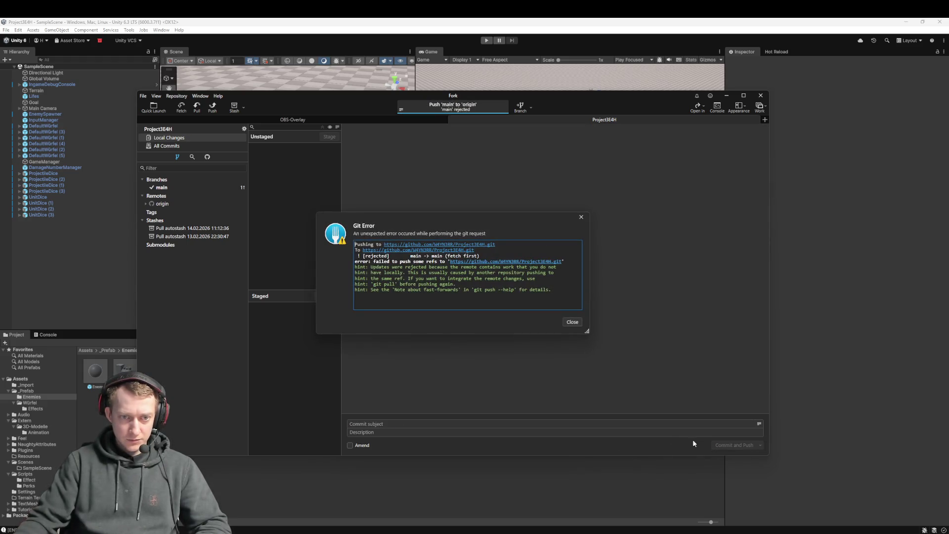
click(574, 324)
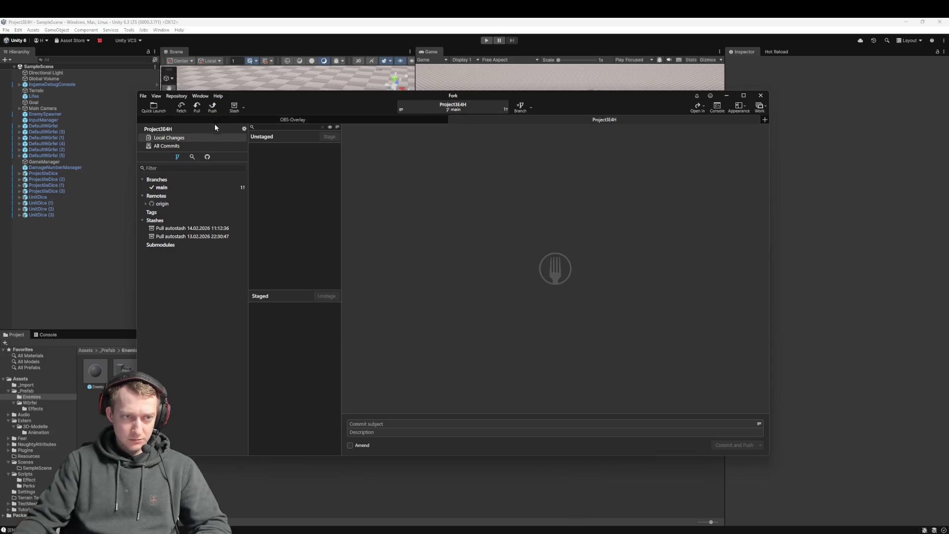
Fetch and pull origin/main, then force-push main to origin
click(186, 107)
click(503, 289)
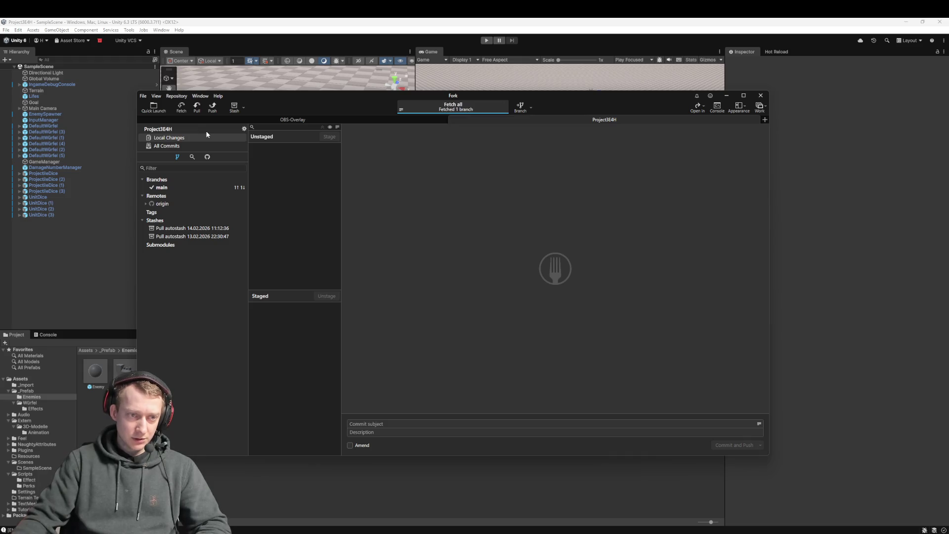
click(197, 106)
click(507, 303)
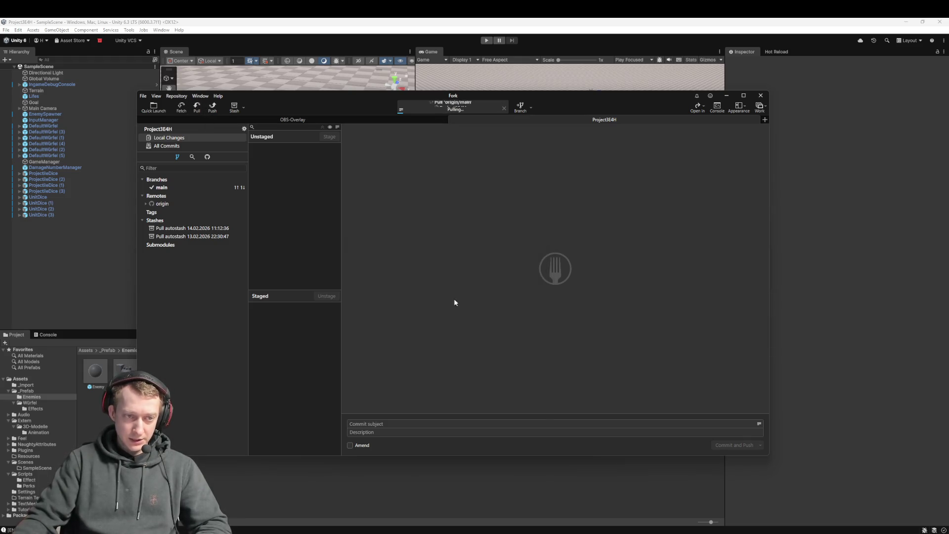
click(213, 108)
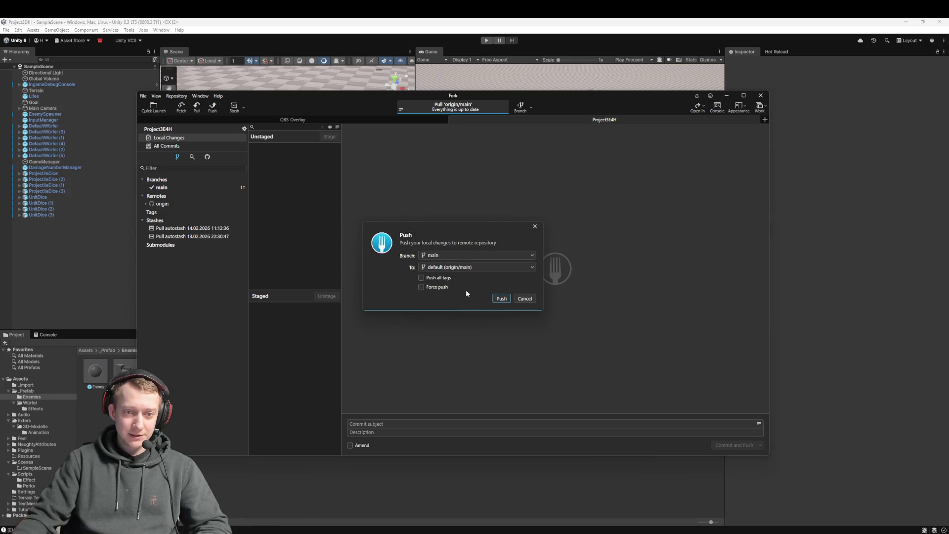
click(500, 298)
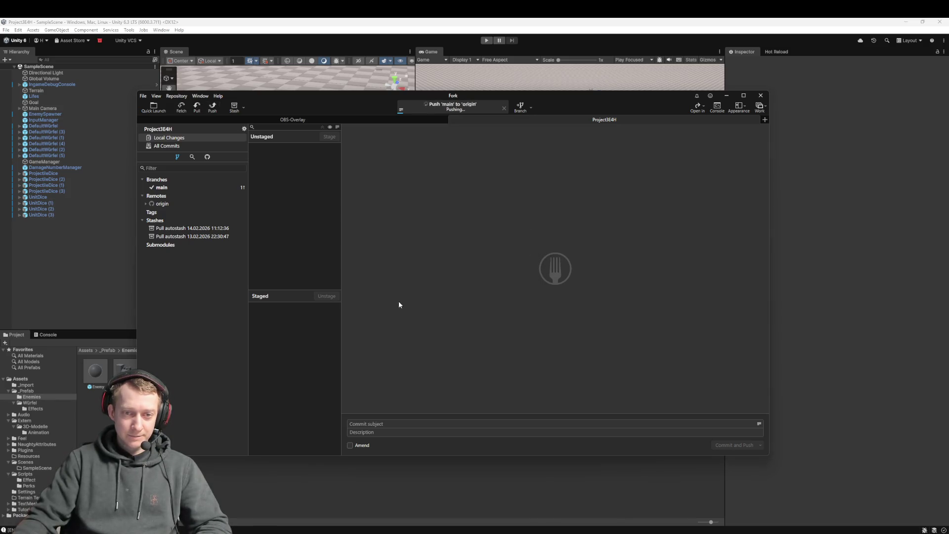
click(80, 280)
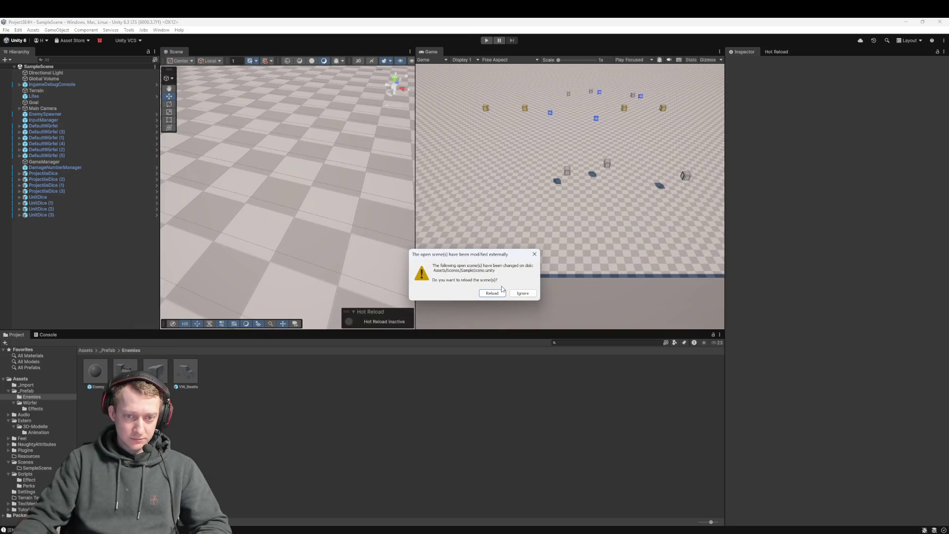
Reload the modified scene, then rename SampleScene in Assets/Scenes, first entering 'GameplayScene'
click(498, 292)
click(107, 350)
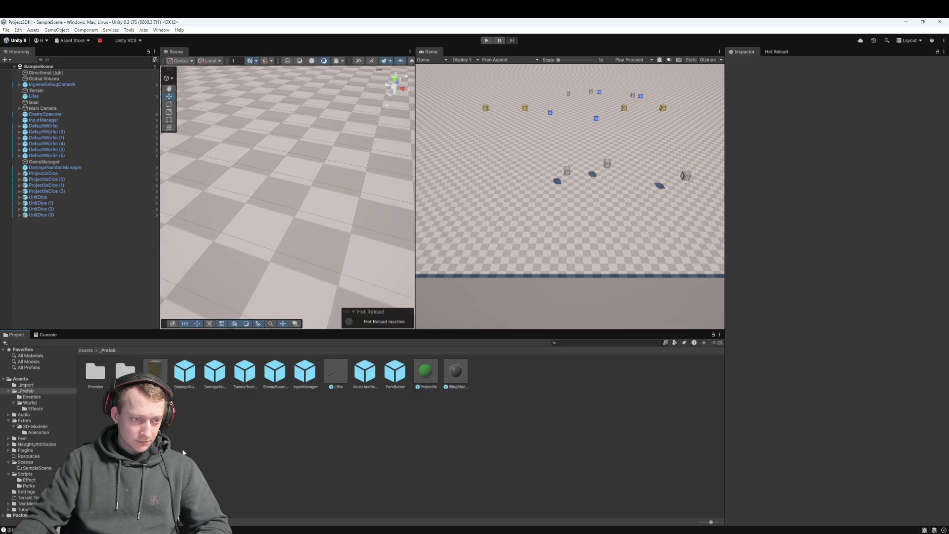
click(90, 350)
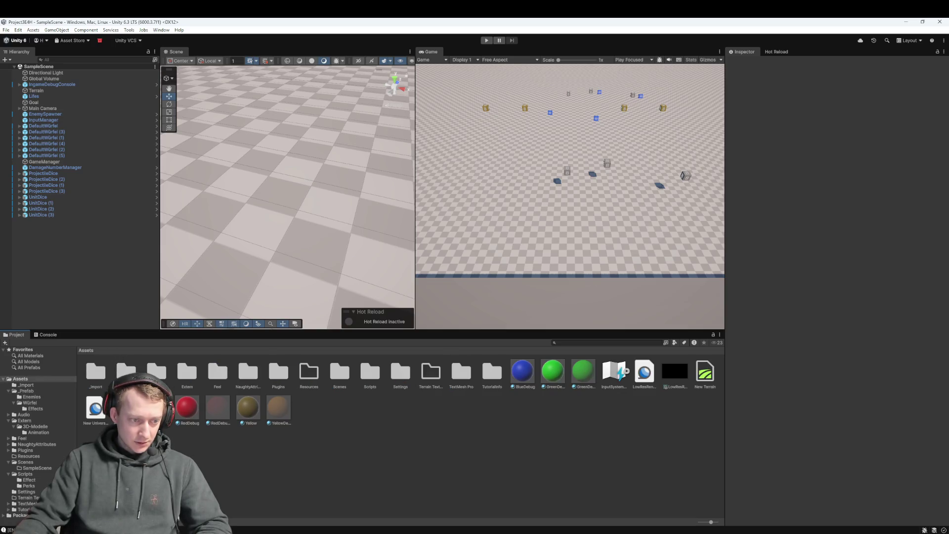
click(156, 371)
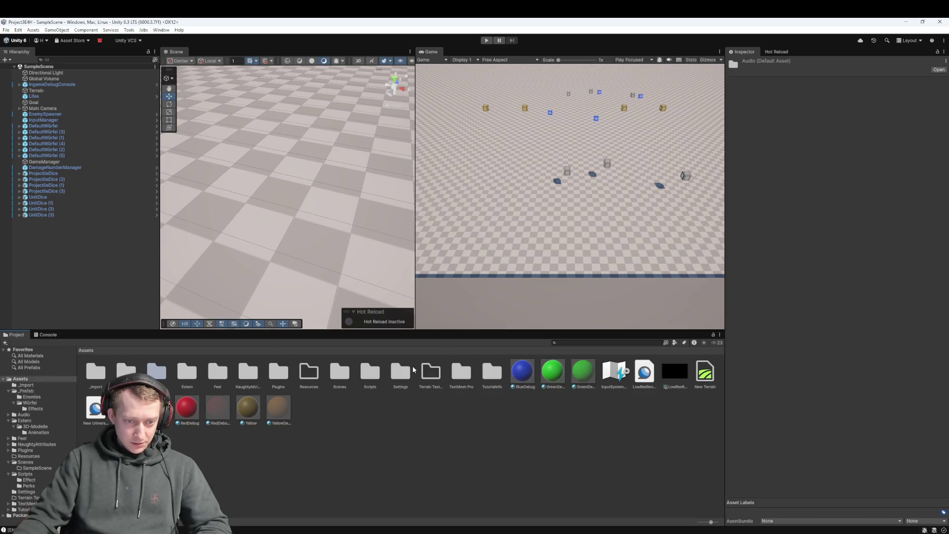
double_click(348, 378)
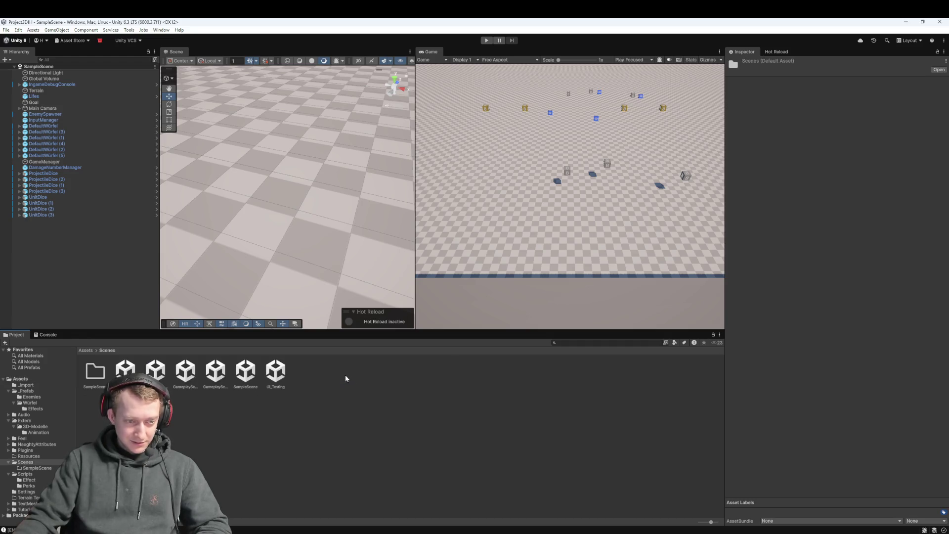
click(247, 371)
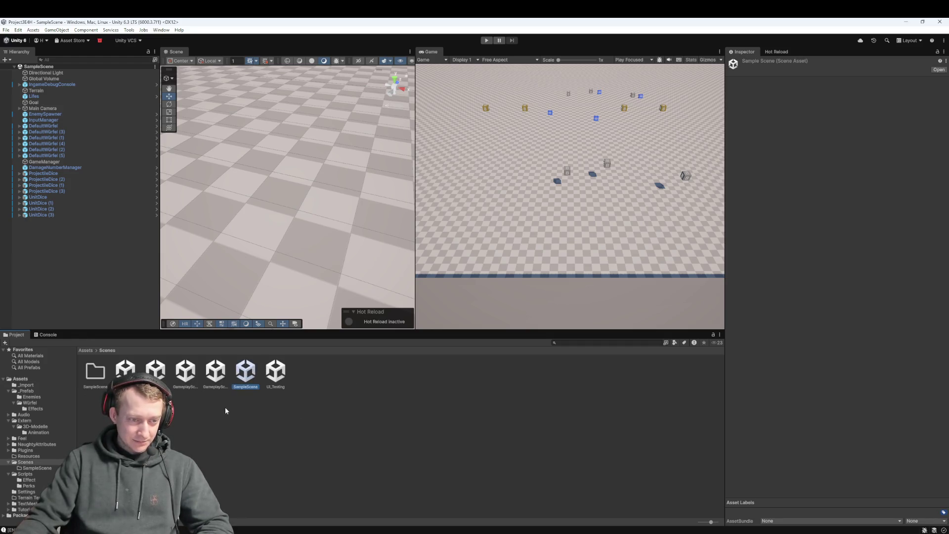
key(F2)
text(Game)
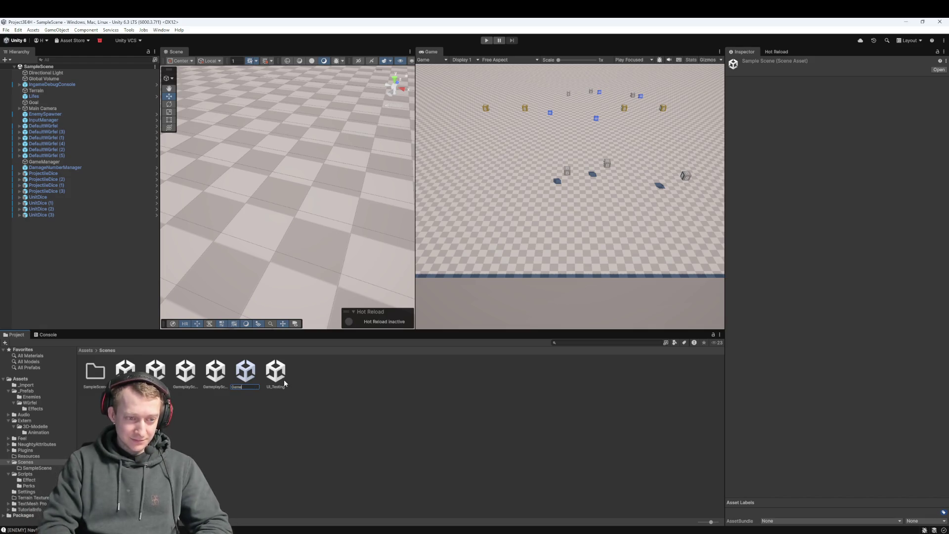
text(playScene)
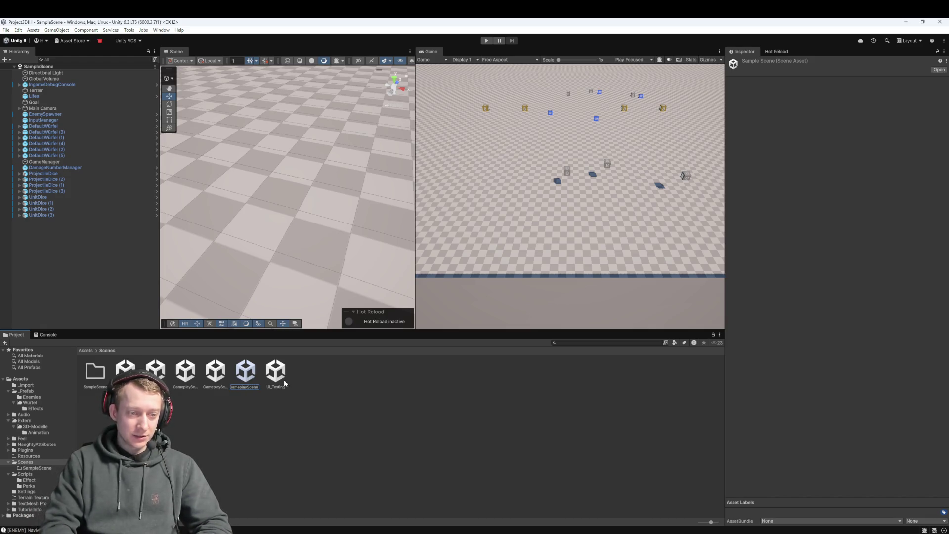
key(Return)
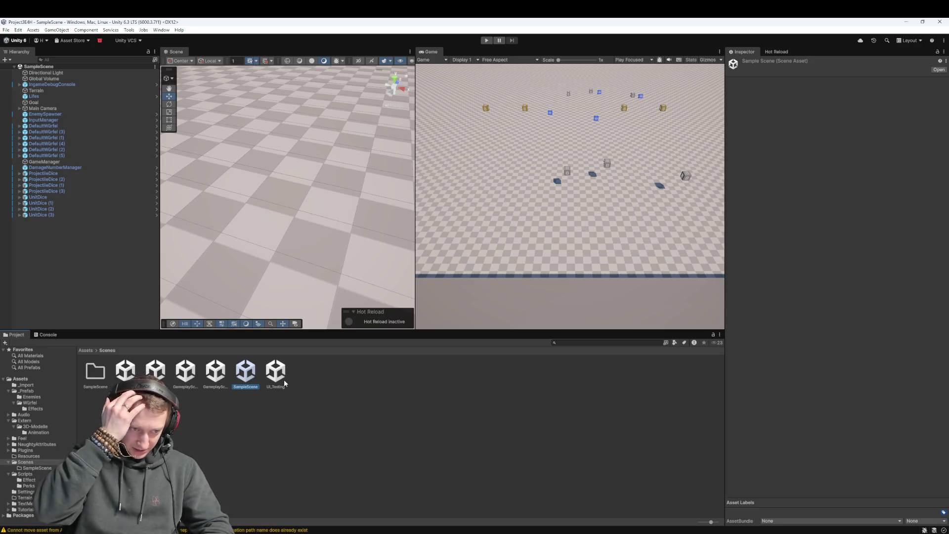
click(215, 366)
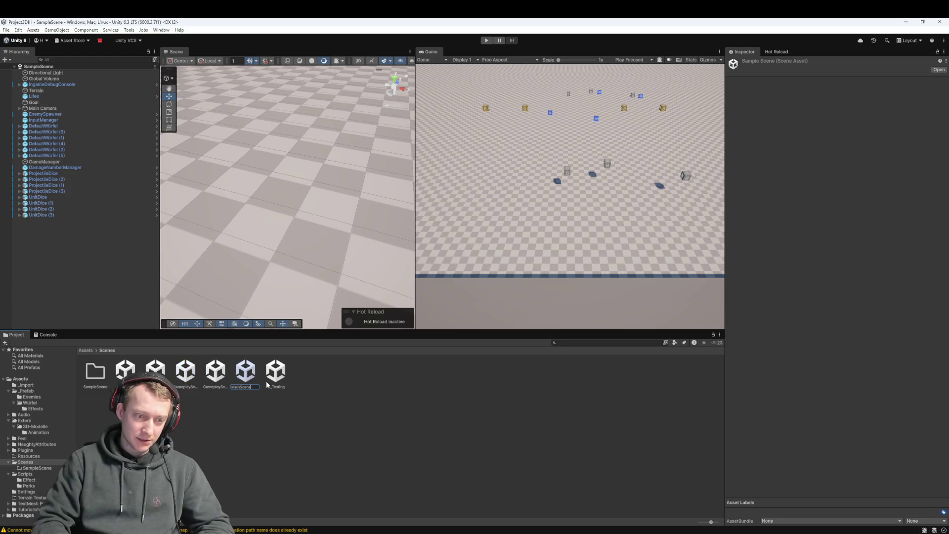
Finish renaming the scene asset to MainScene
click(363, 386)
key(ctrl+z)
click(384, 463)
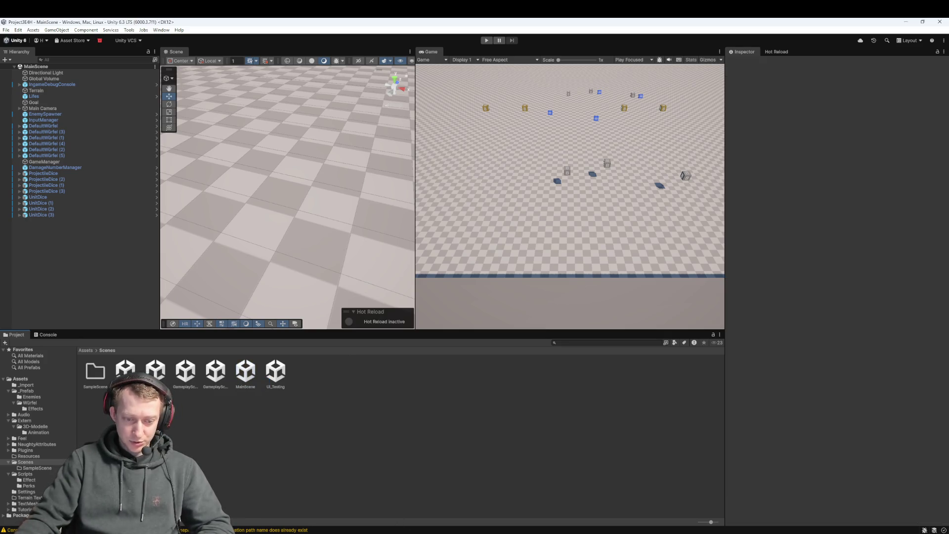
Stage the three changes in Fork and commit and push them as 'fix: rename sample scene'
key(alt+Tab)
key(ctrl+a)
mouse_move(293, 180)
mouse_down()
mouse_move(324, 250)
mouse_move(291, 366)
mouse_up()
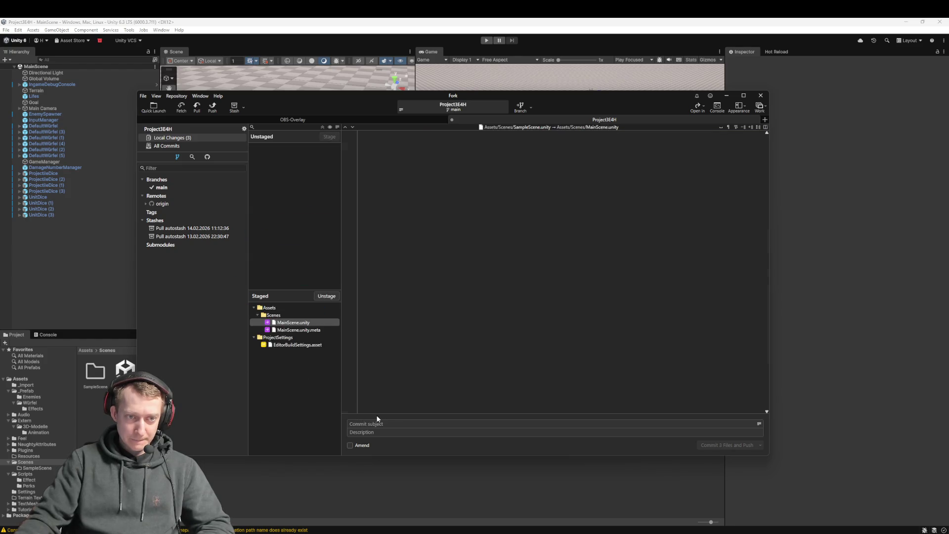
text(fix: rename sample scene)
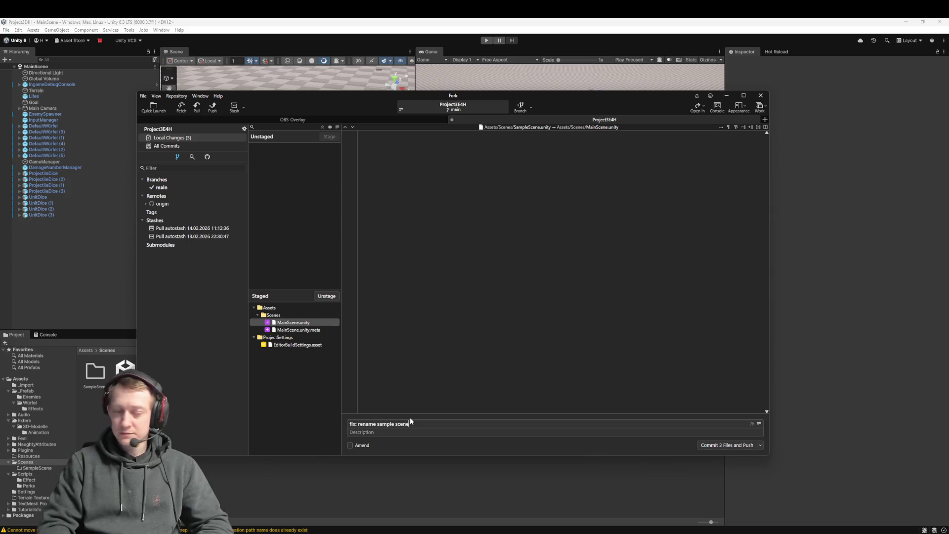
key(ctrl+Return)
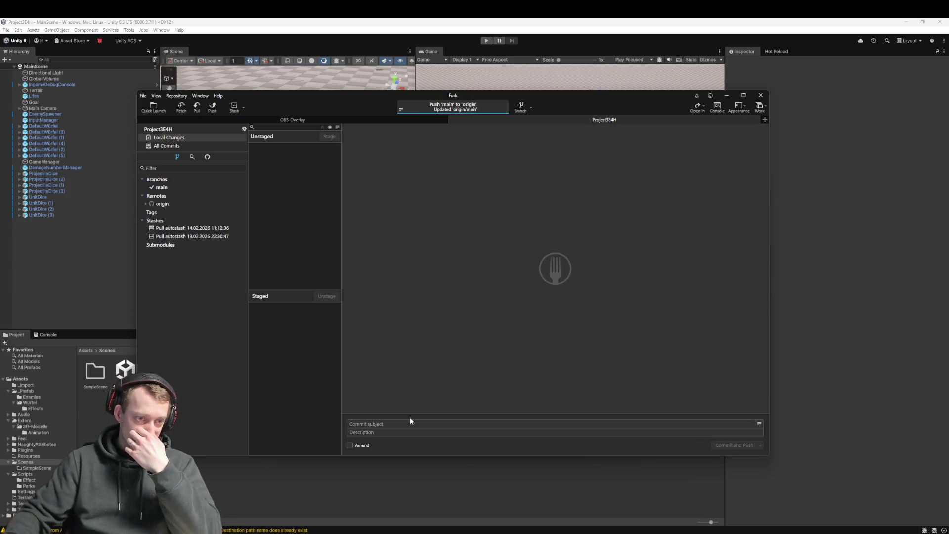
click(89, 253)
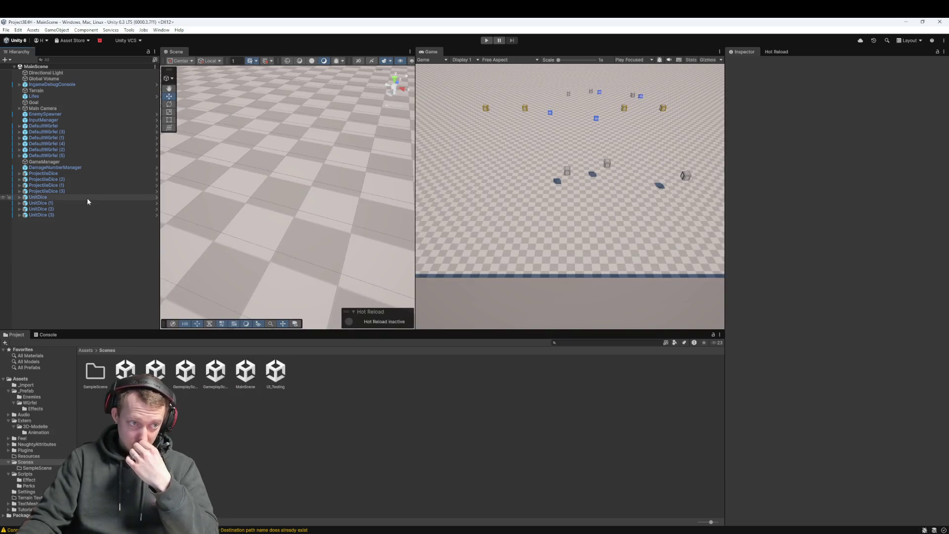
Open the EnemyHealthBar prefab from _Prefab and frame the health bar in the Scene view
click(84, 350)
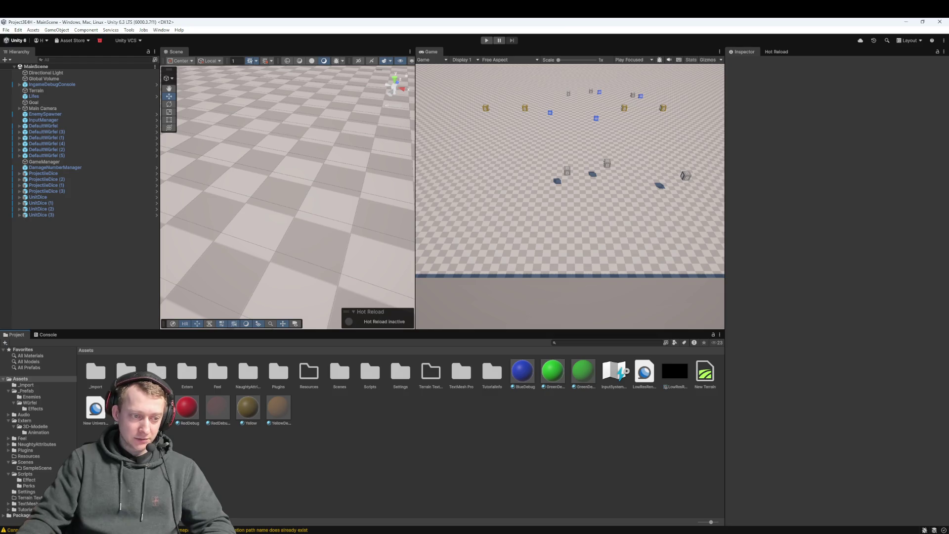
double_click(126, 372)
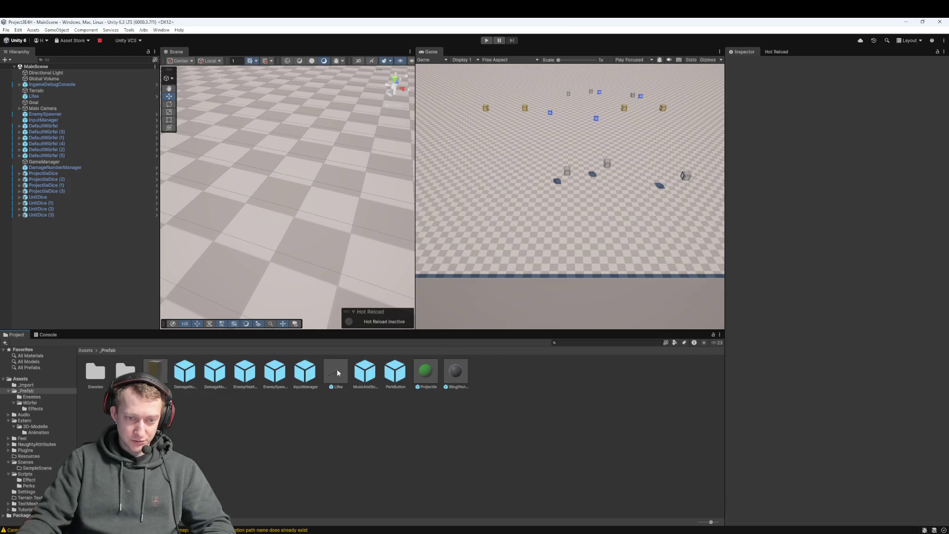
double_click(246, 377)
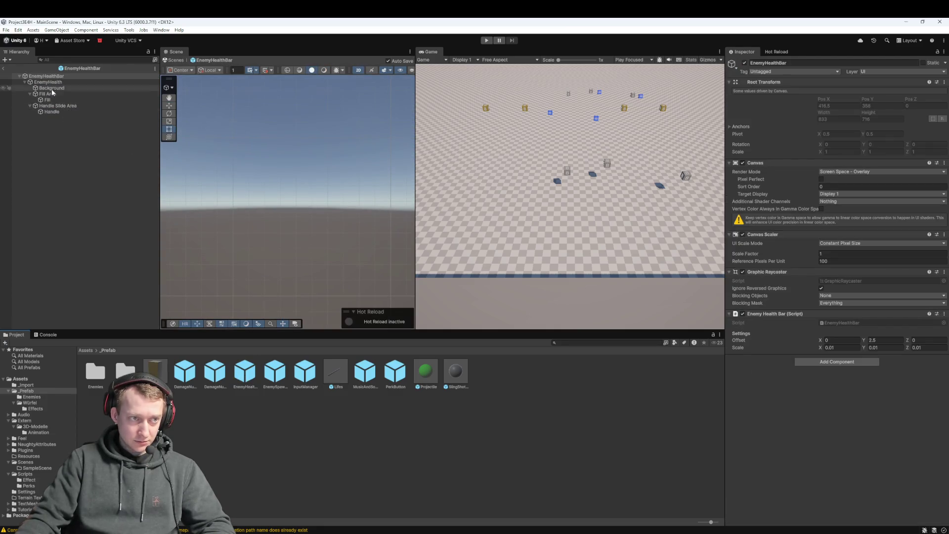
double_click(46, 75)
scroll(242, 205, up, 3)
drag(291, 196, 276, 221)
scroll(283, 221, down, 2)
Scale the EnemyHealth slider to 2 on X, Y and Z, then start a play test
click(97, 83)
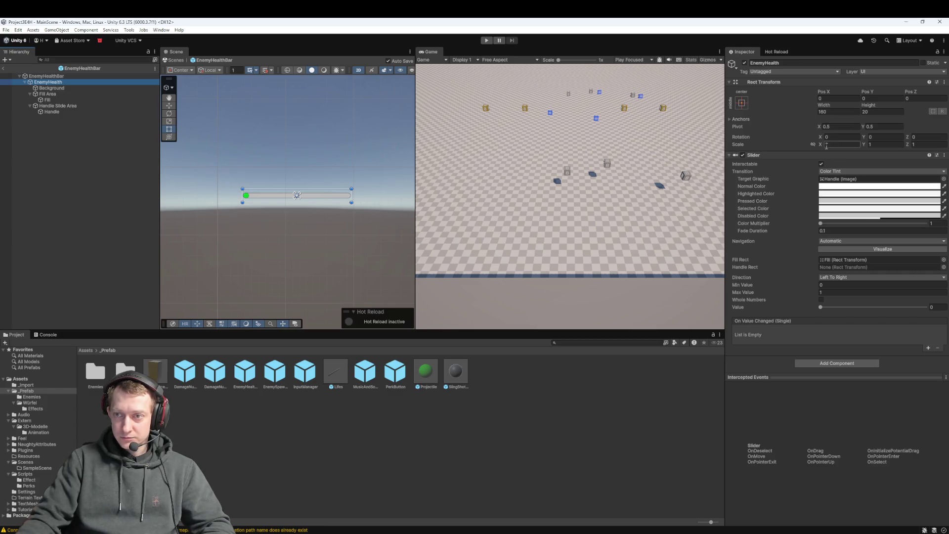
click(879, 144)
text(2)
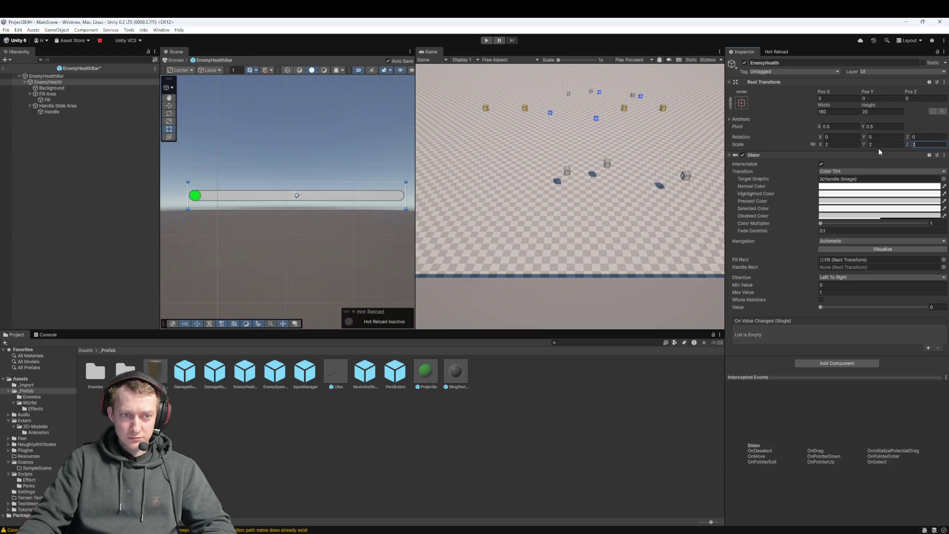
key(Return)
click(67, 232)
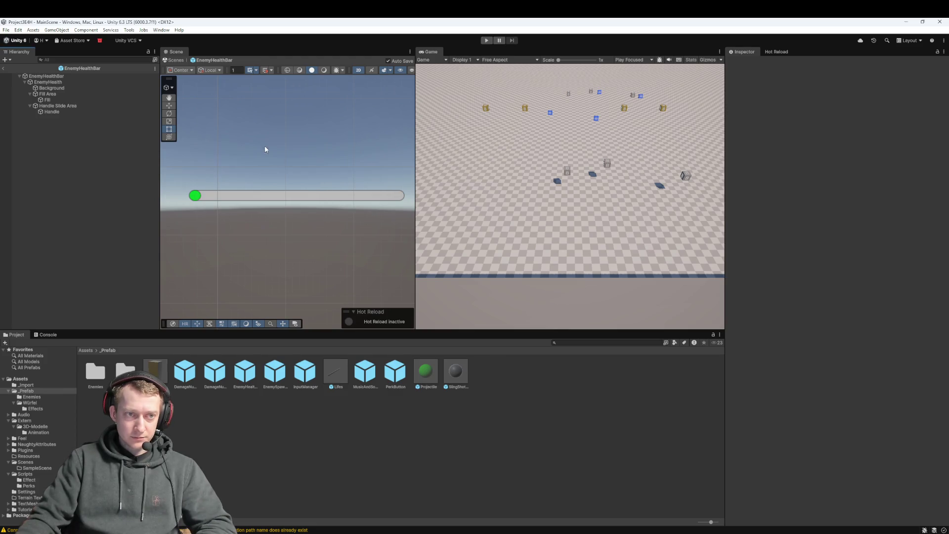
click(73, 77)
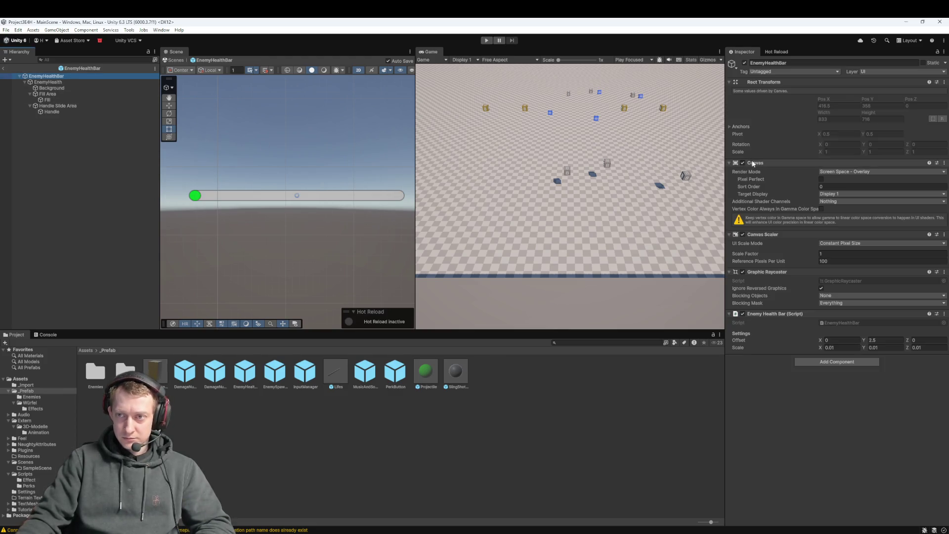
click(486, 41)
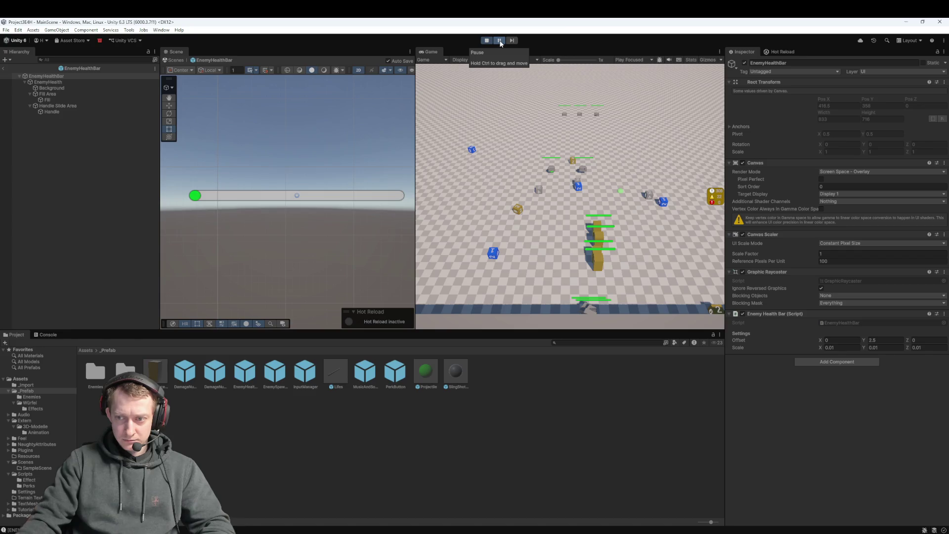
Exit play mode and inspect the EnemyHealth slider in the EnemyHealthBar prefab
click(500, 43)
click(488, 43)
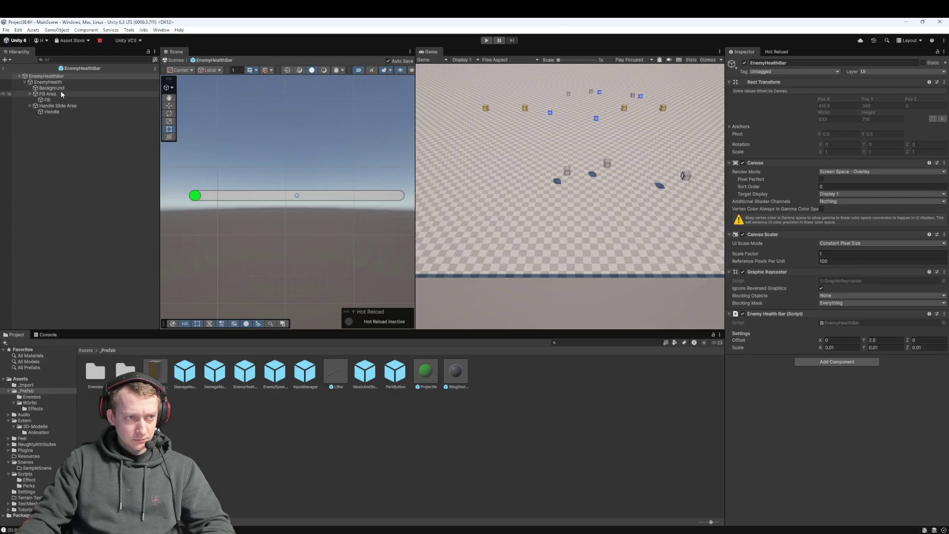
click(66, 75)
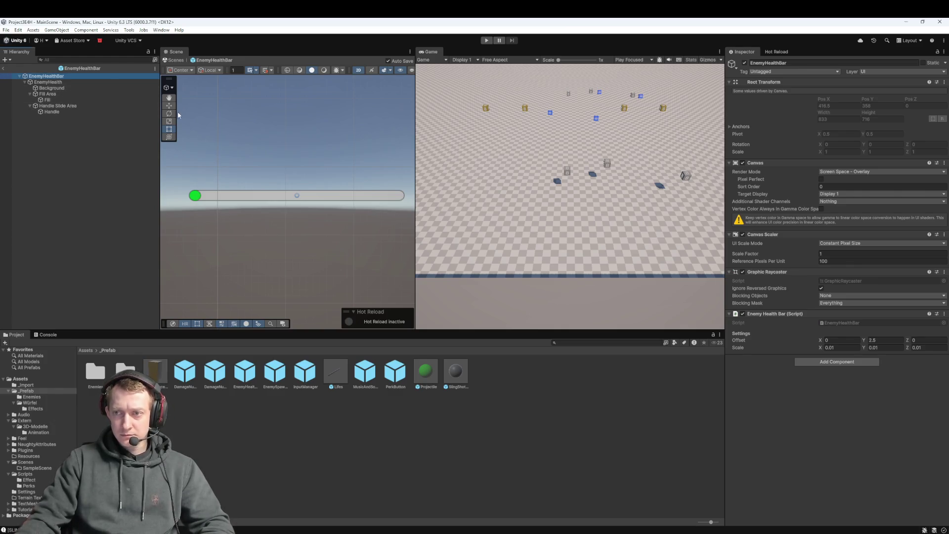
click(106, 84)
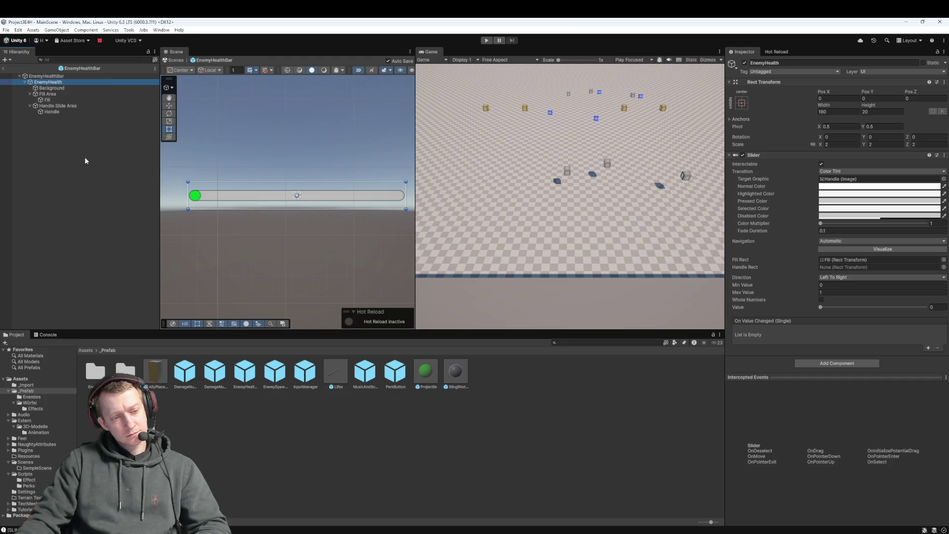
Review the Lok, TV and VW_Beetle prefabs in the Enemies folder
double_click(94, 372)
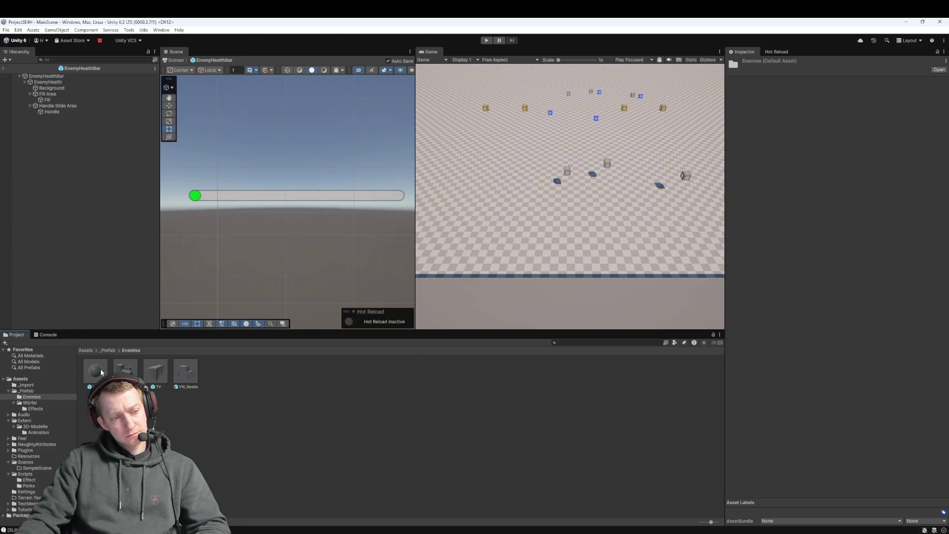
click(125, 371)
click(160, 370)
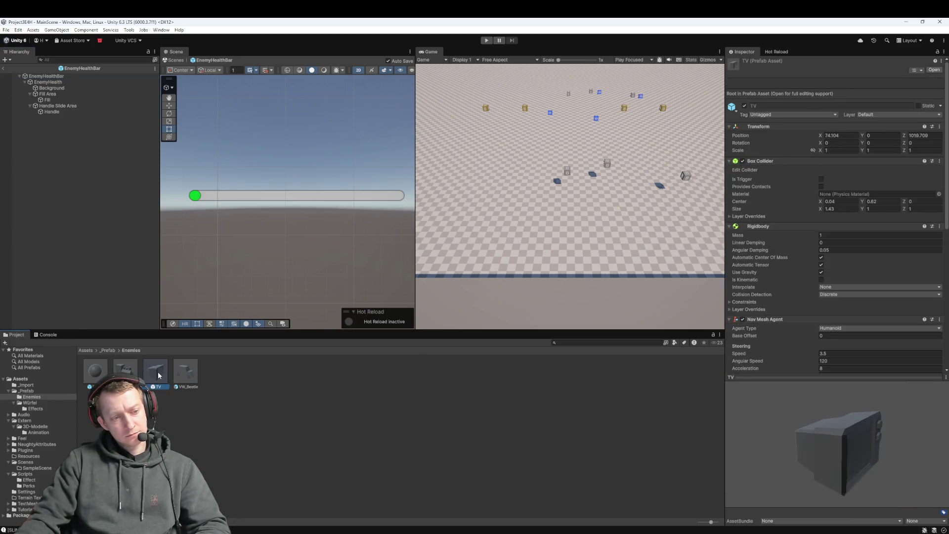
scroll(848, 261, down, 5)
scroll(867, 258, down, 3)
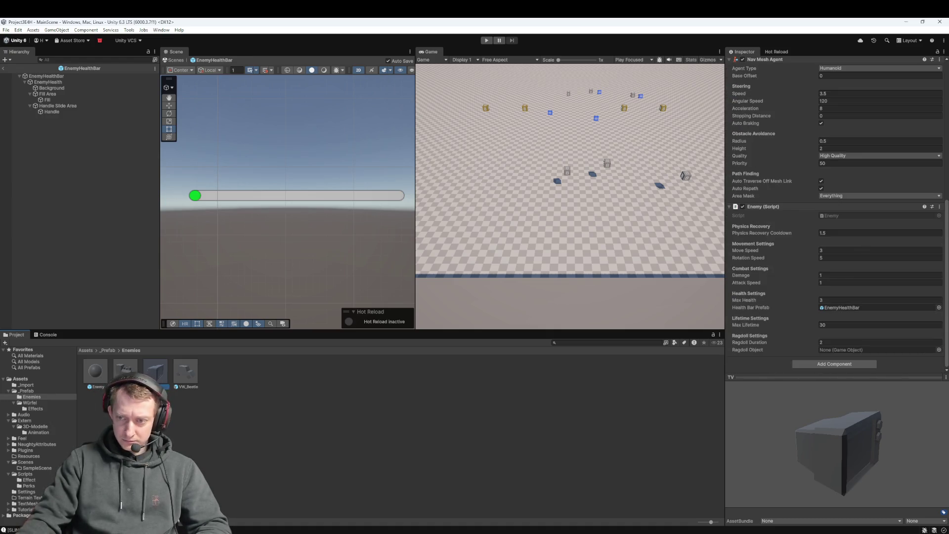
key(Left)
scroll(888, 263, down, 1)
scroll(858, 275, up, 8)
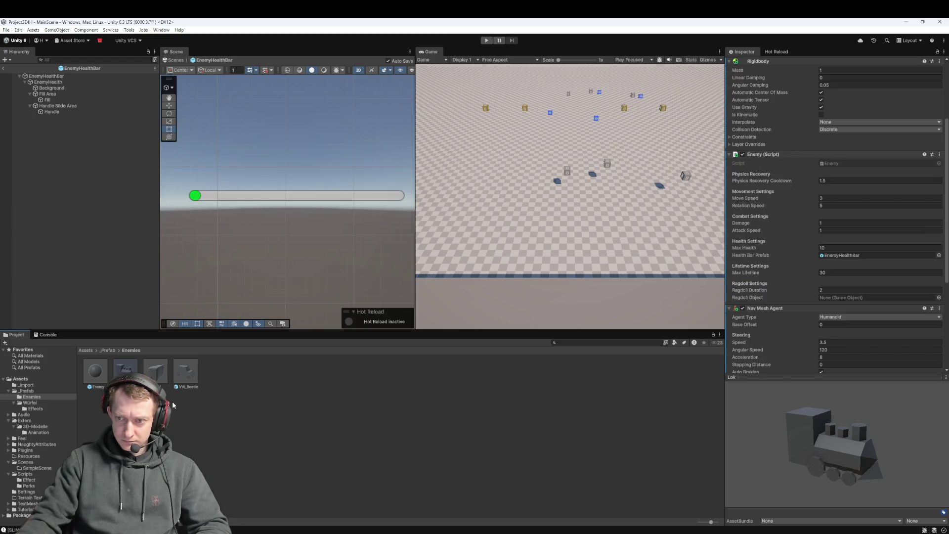
click(186, 373)
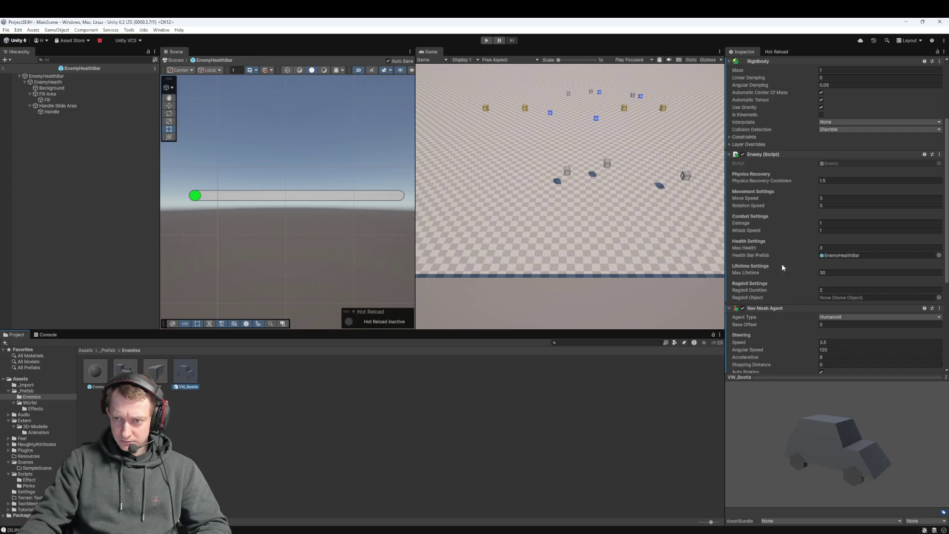
key(Left)
key(Left)
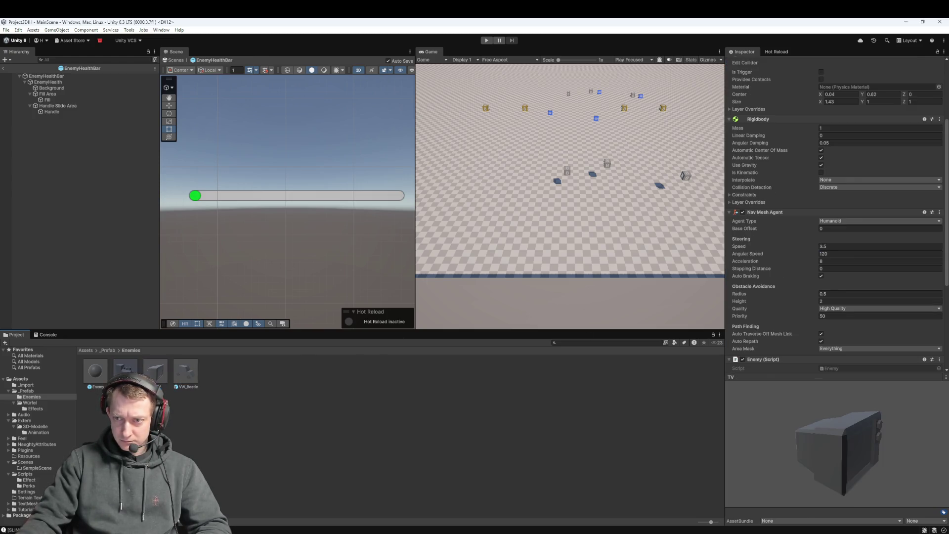
Follow AllyPlaceholder's and Lok's health bar links to confirm EnemyHealth's scale of 2
click(106, 350)
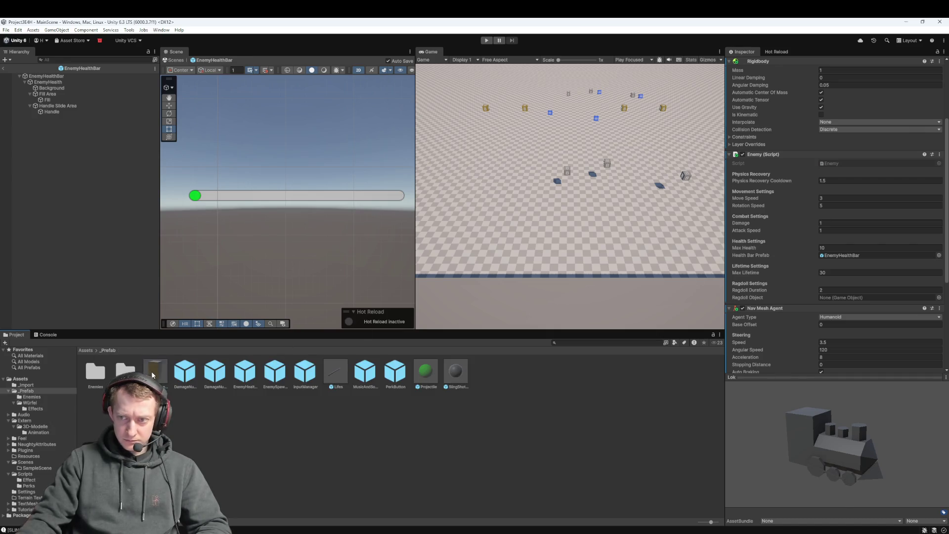
click(155, 371)
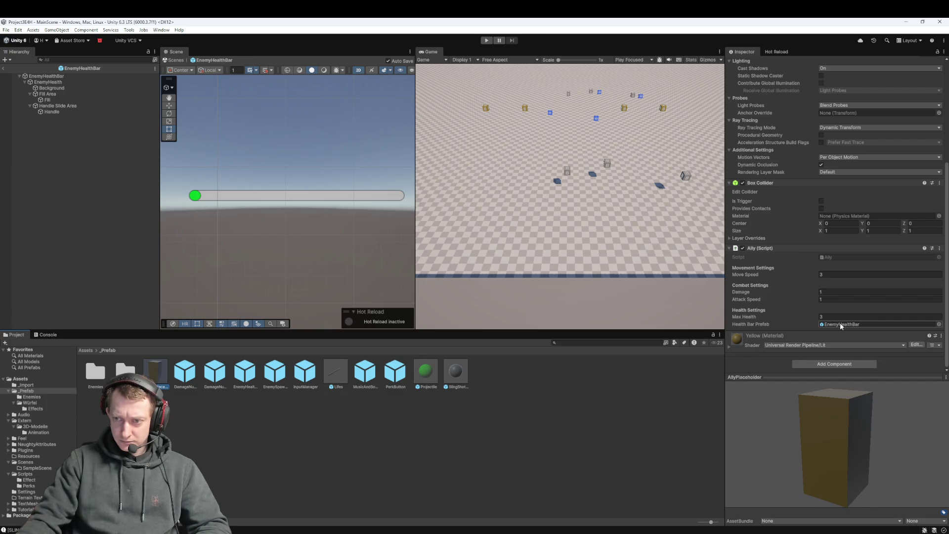
double_click(840, 325)
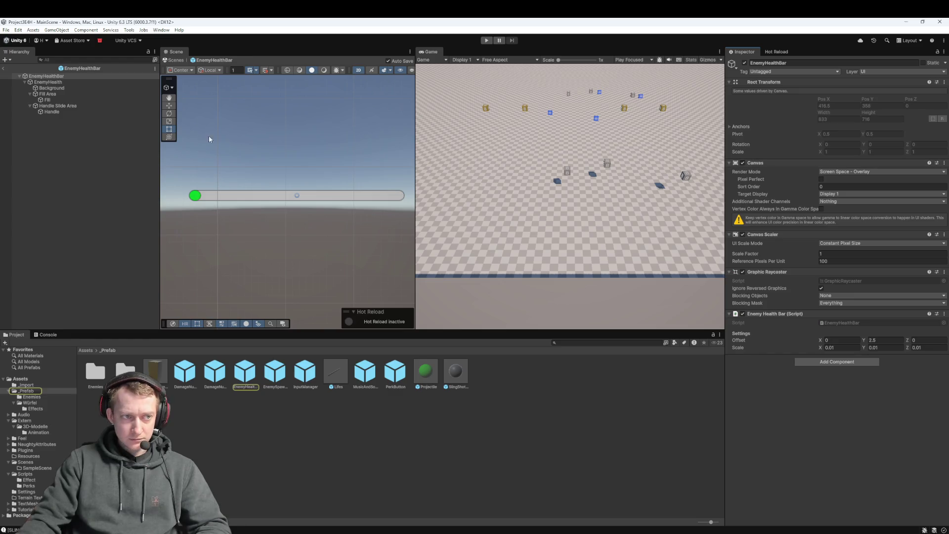
click(74, 85)
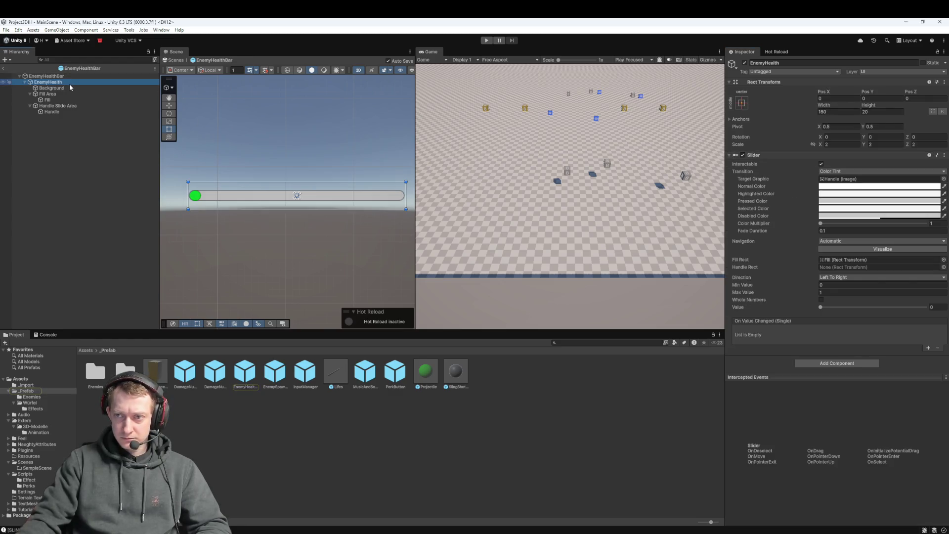
double_click(96, 371)
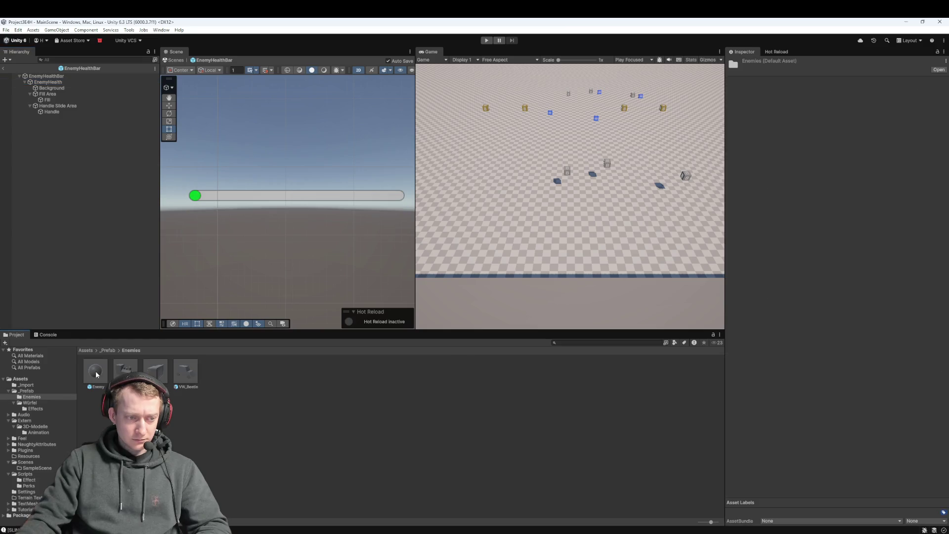
click(126, 371)
scroll(911, 290, down, 10)
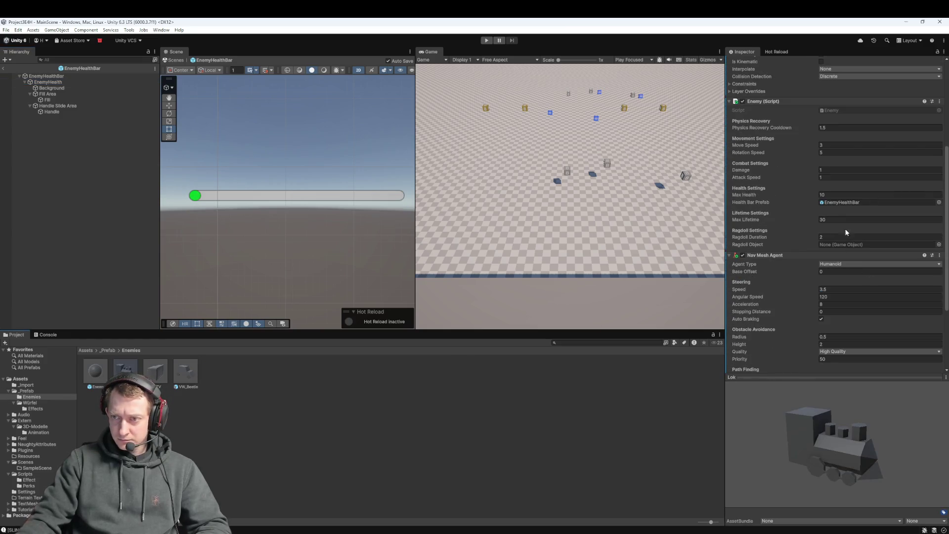
double_click(848, 202)
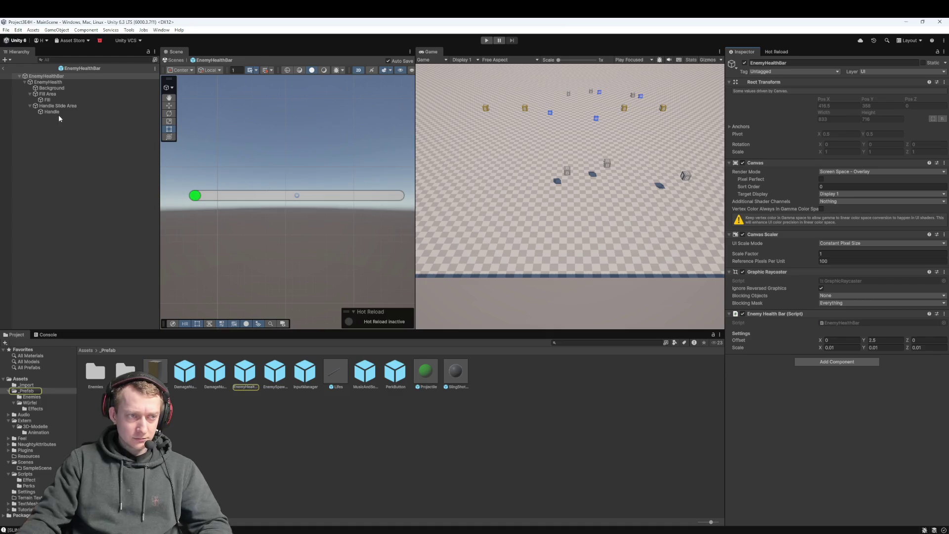
click(75, 82)
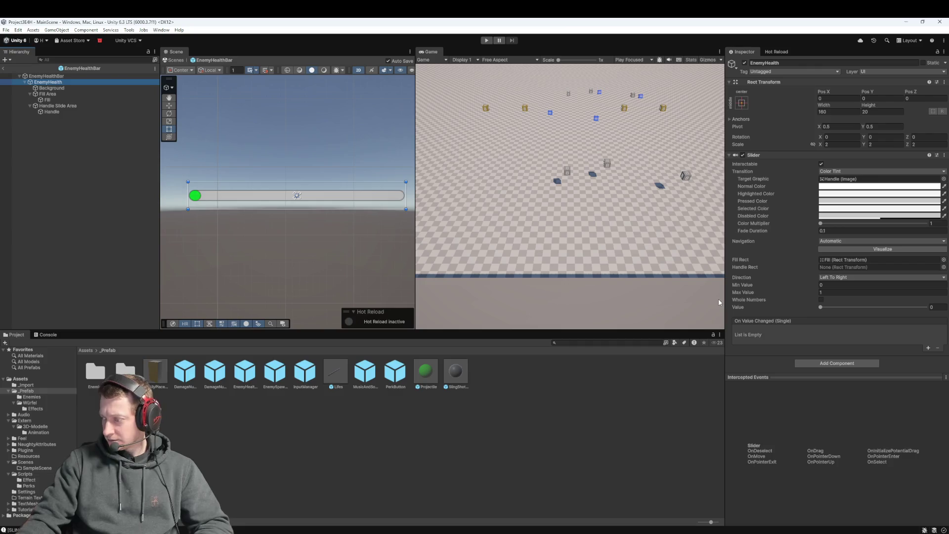
Stage EnemyHealthBar.prefab in Fork and commit and push it as 'fix: make healthbar'
key(alt+Tab)
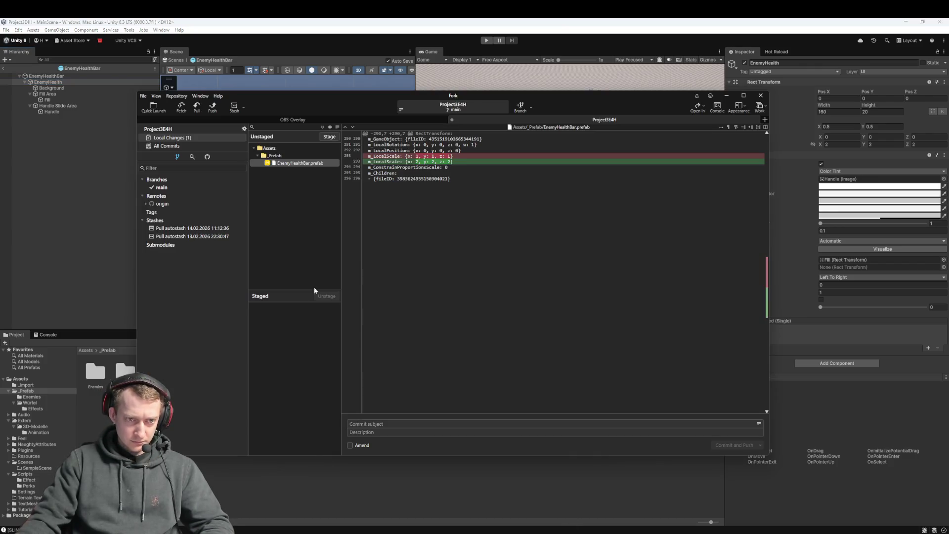
drag(285, 164, 291, 324)
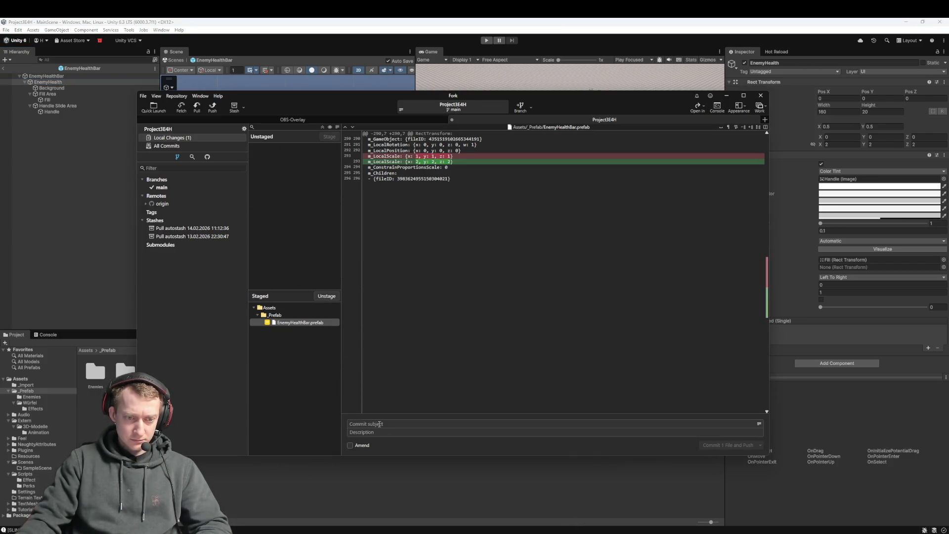
text(fix: make)
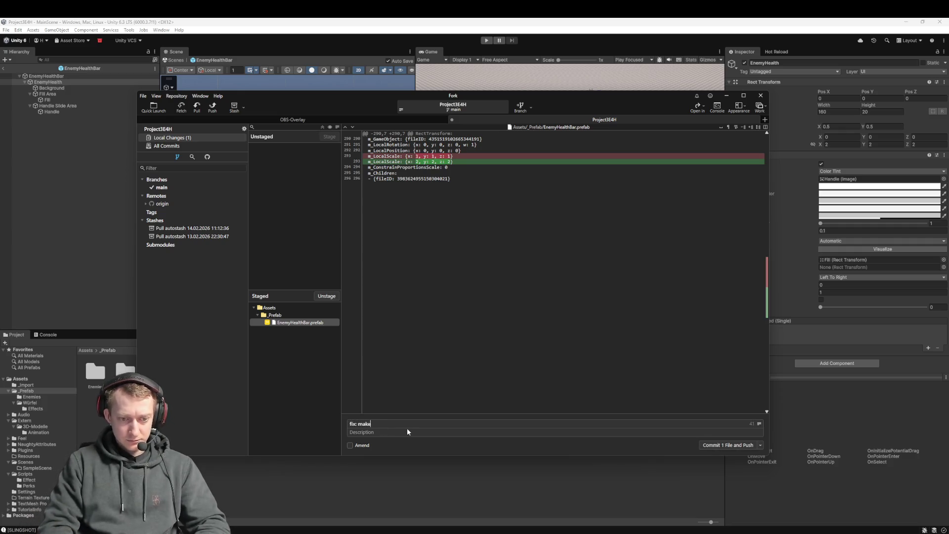
text( healthbar)
key(ctrl+Return)
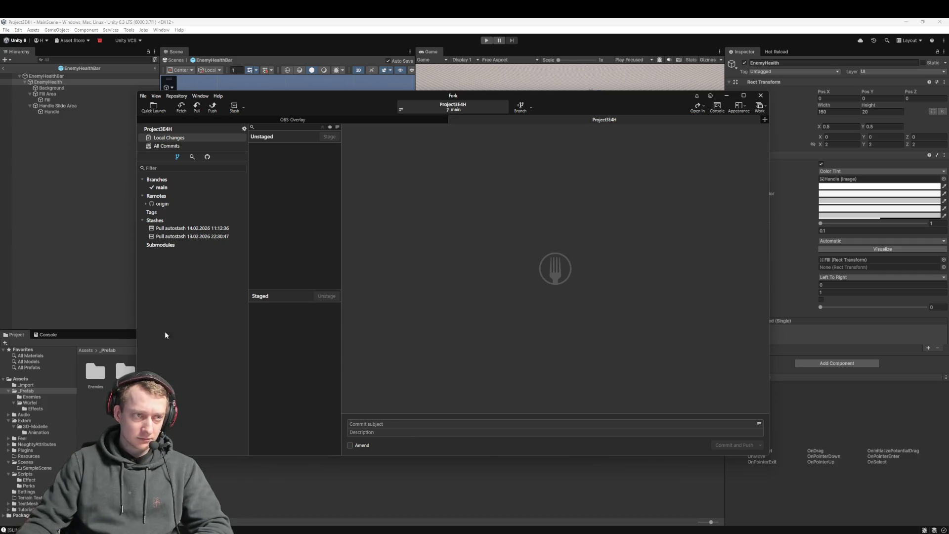
click(39, 253)
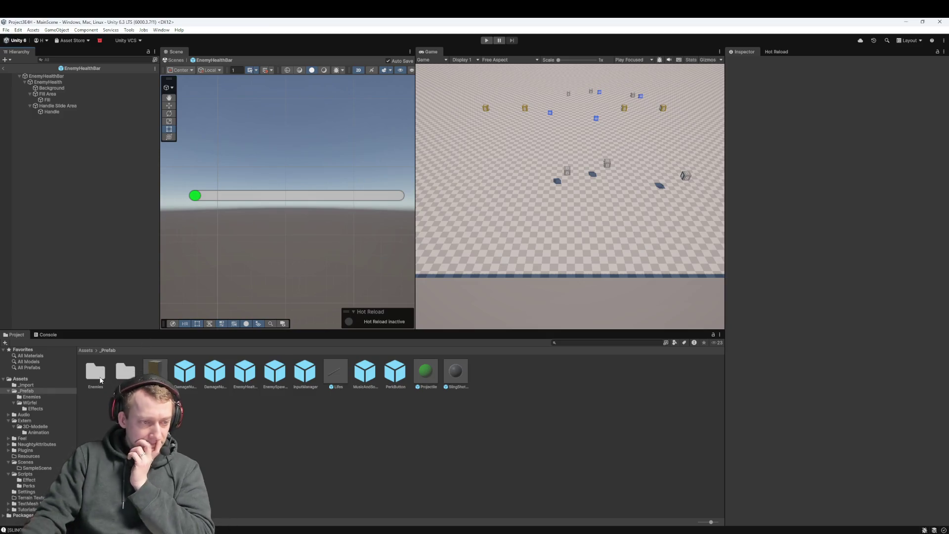
Browse from the Assets root into Extern and then its 3D-Modelle folder
click(85, 350)
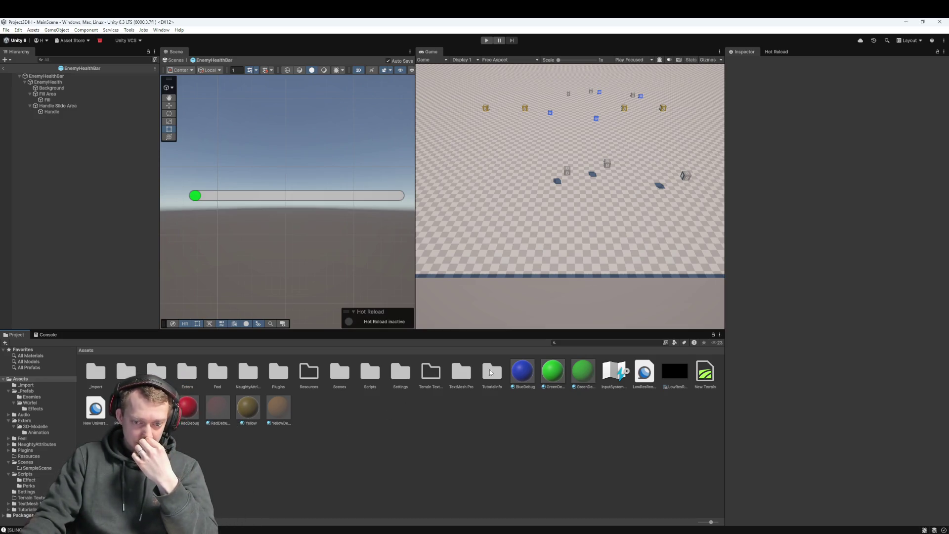
double_click(187, 373)
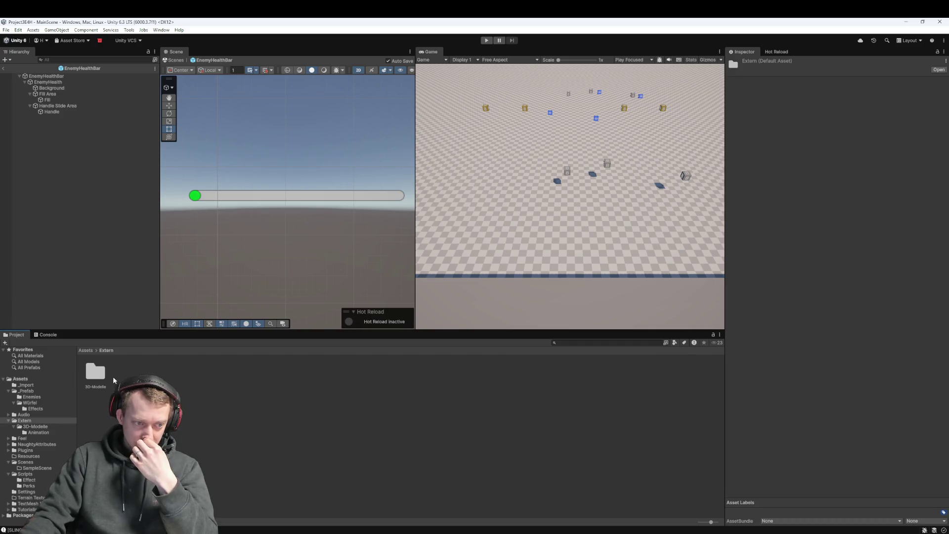
double_click(97, 374)
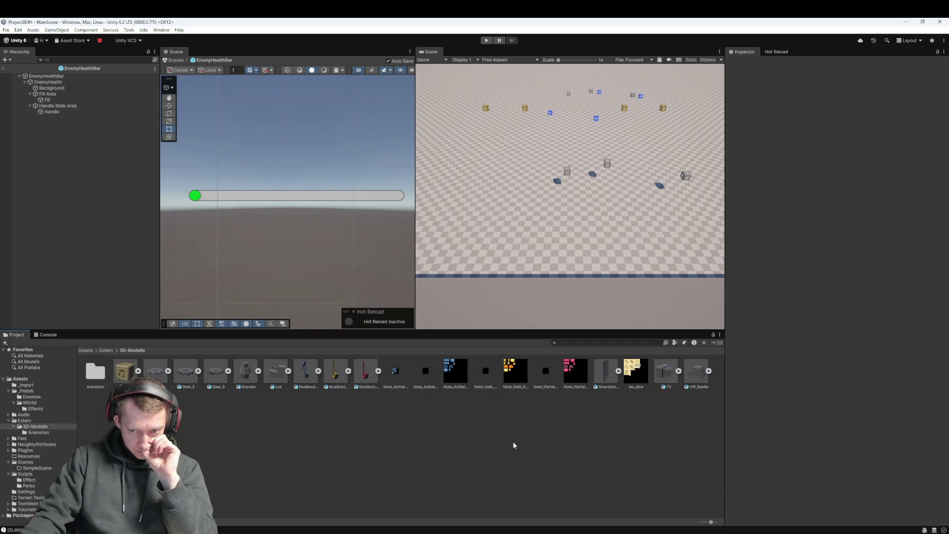
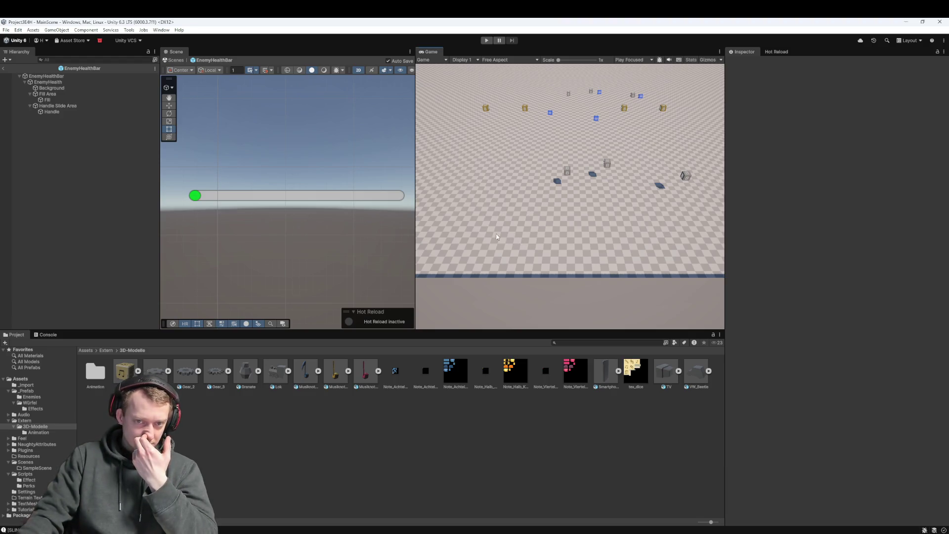
Exit the EnemyHealthBar prefab back to MainScene and zoom out the Scene view
click(4, 68)
scroll(270, 251, down, 8)
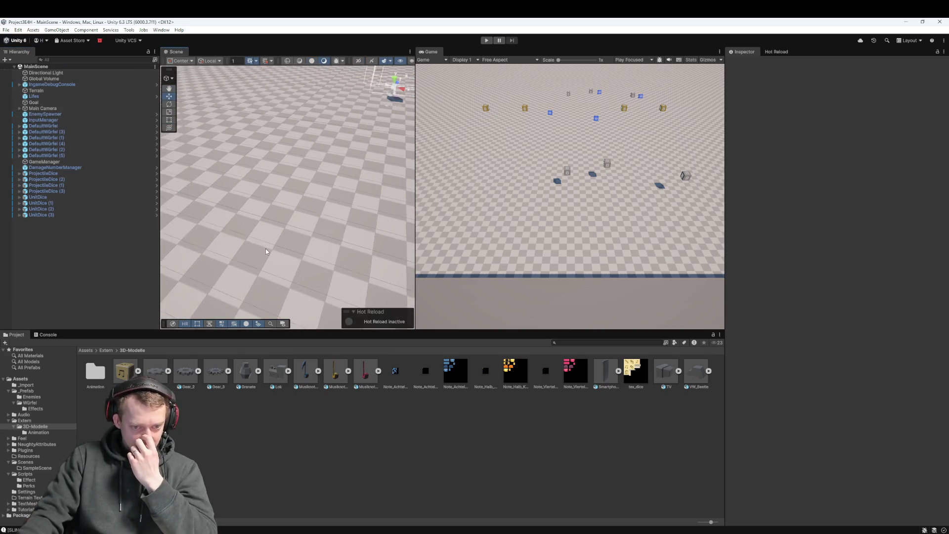
scroll(265, 250, down, 3)
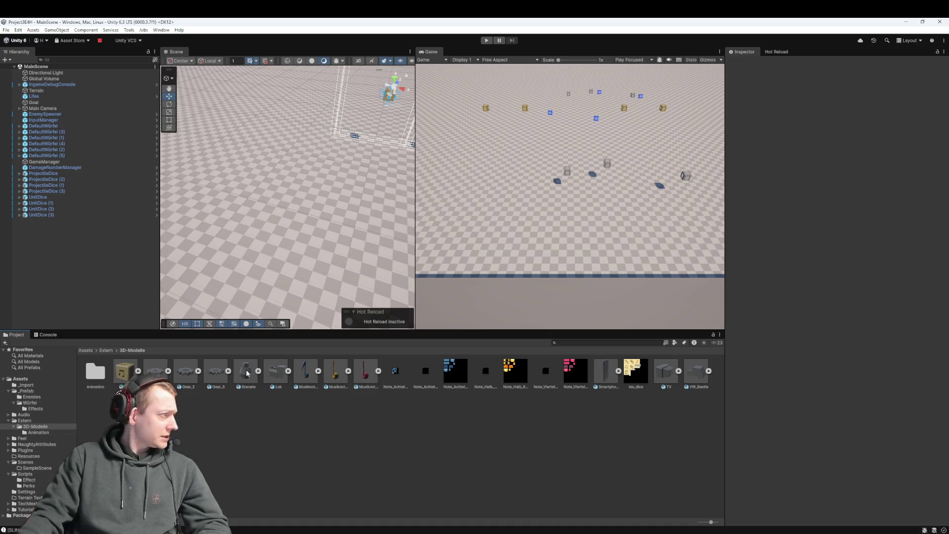
Create an empty object in the Hierarchy named Granate
right_click(61, 245)
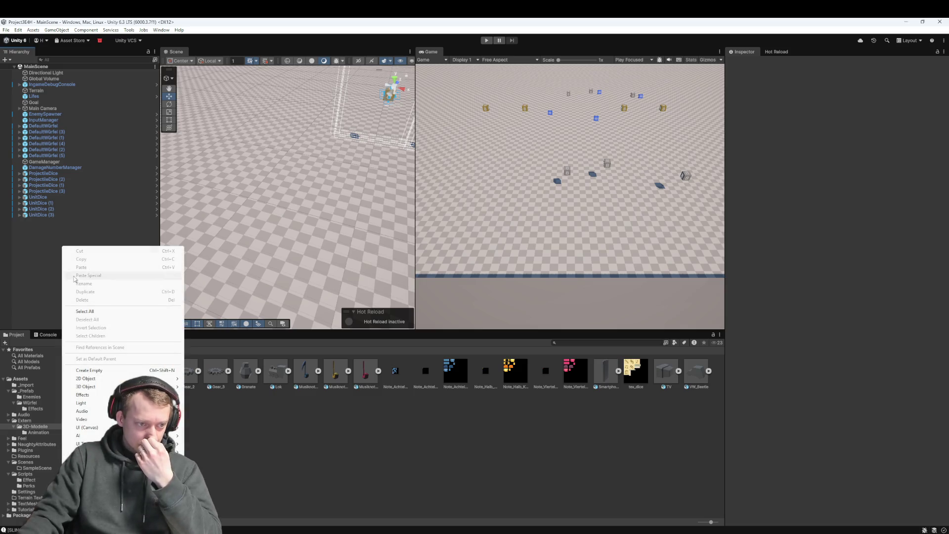
click(51, 272)
right_click(53, 236)
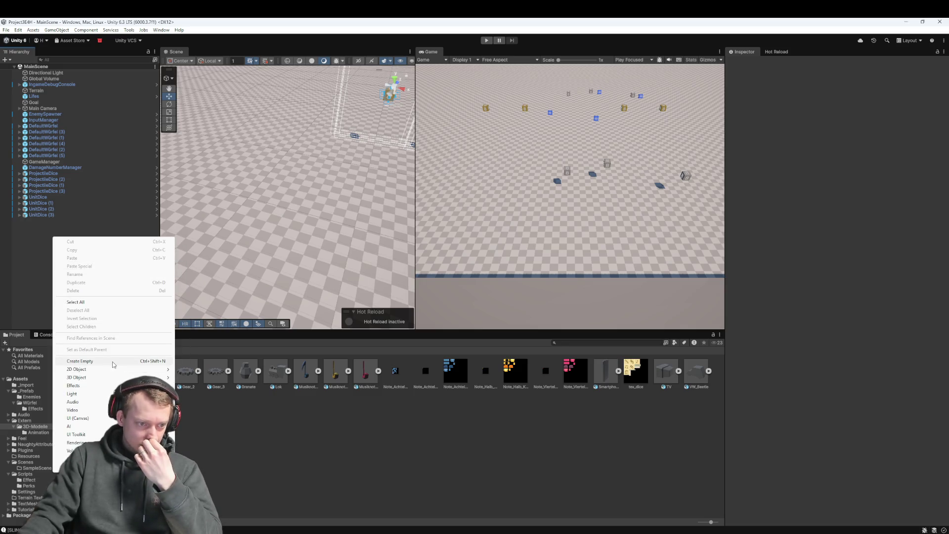
click(113, 364)
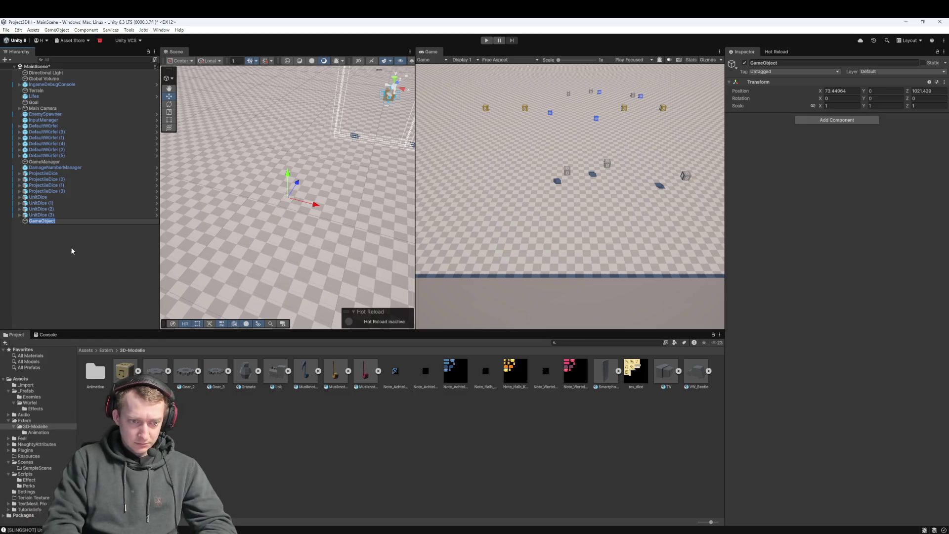
text(Granate)
key(Return)
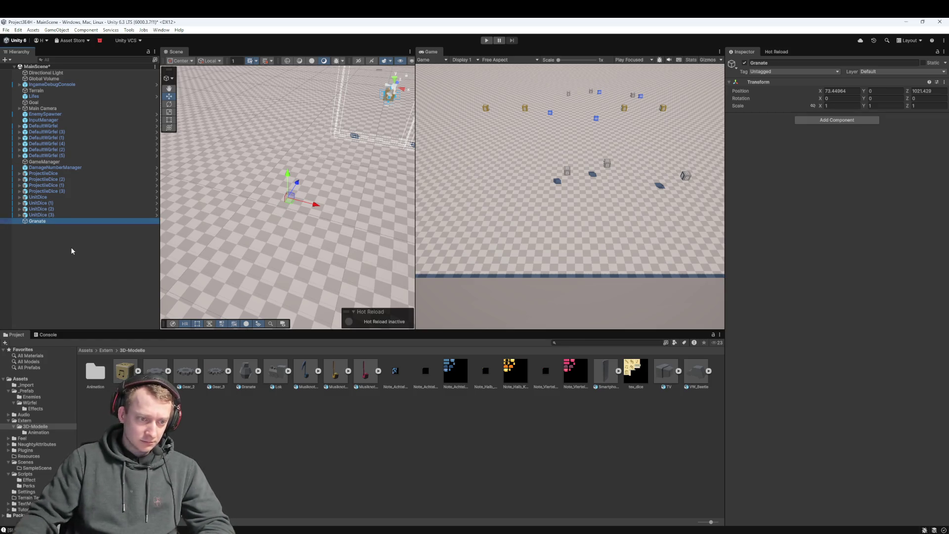
Nest the Granate model under the empty object with X and Z positions set to 0
drag(28, 221, 30, 223)
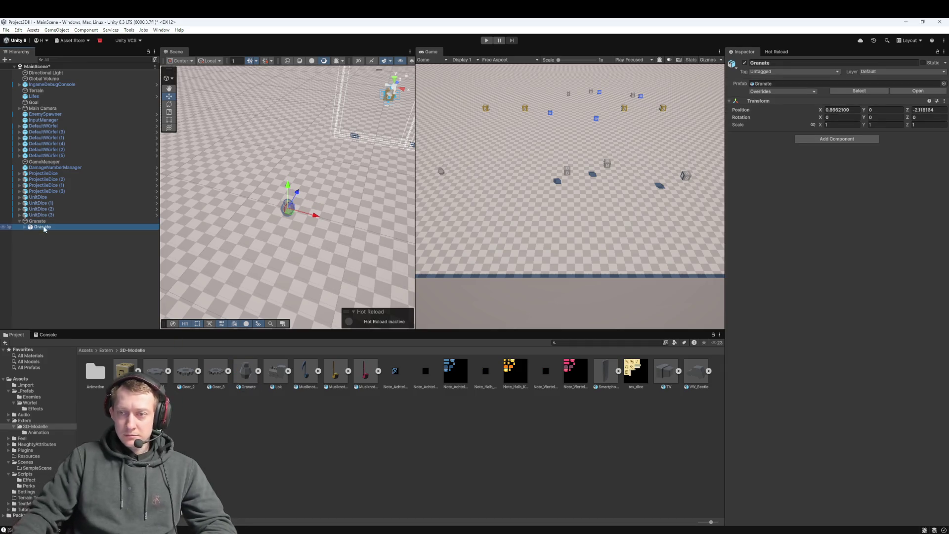
click(842, 109)
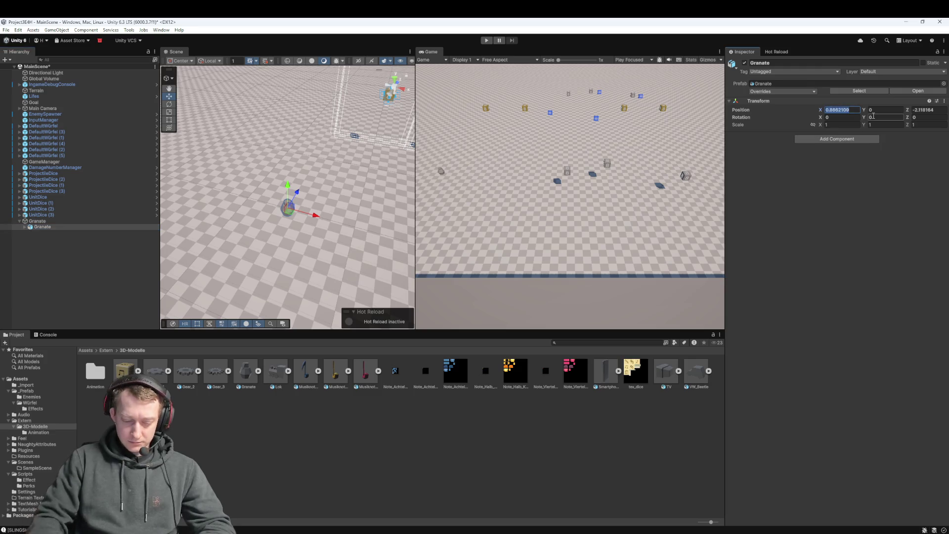
text(0)
key(Tab)
key(Tab)
text(0)
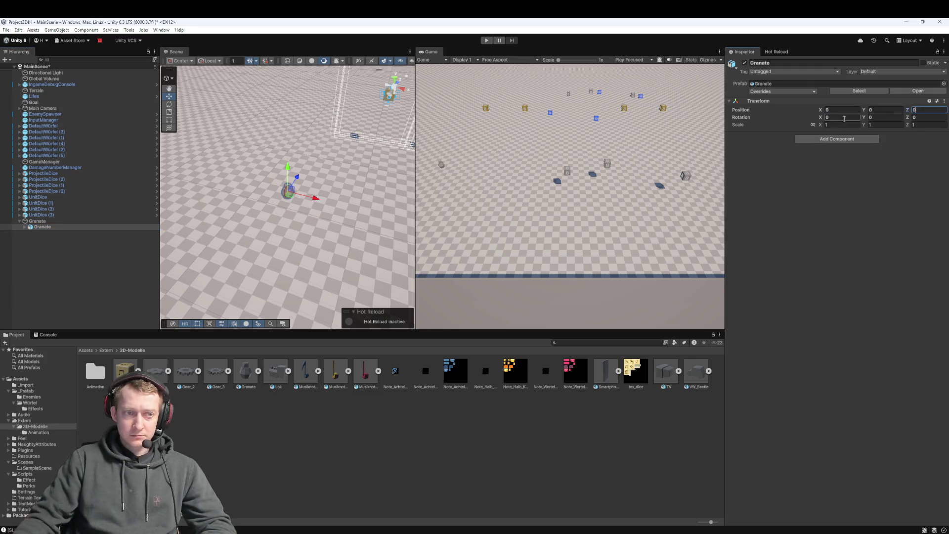
click(37, 221)
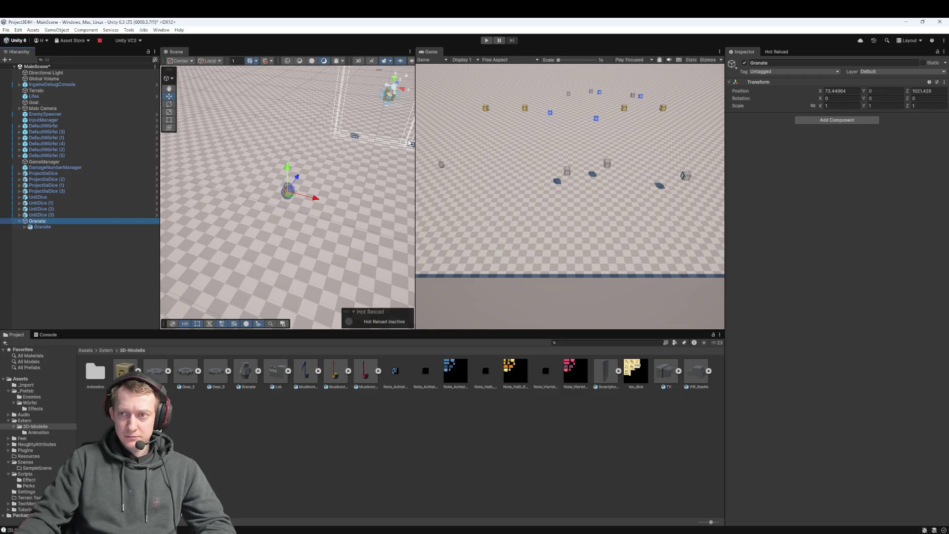
Move the Granate model to the scene root and delete its empty parent object
key(f)
drag(336, 204, 310, 193)
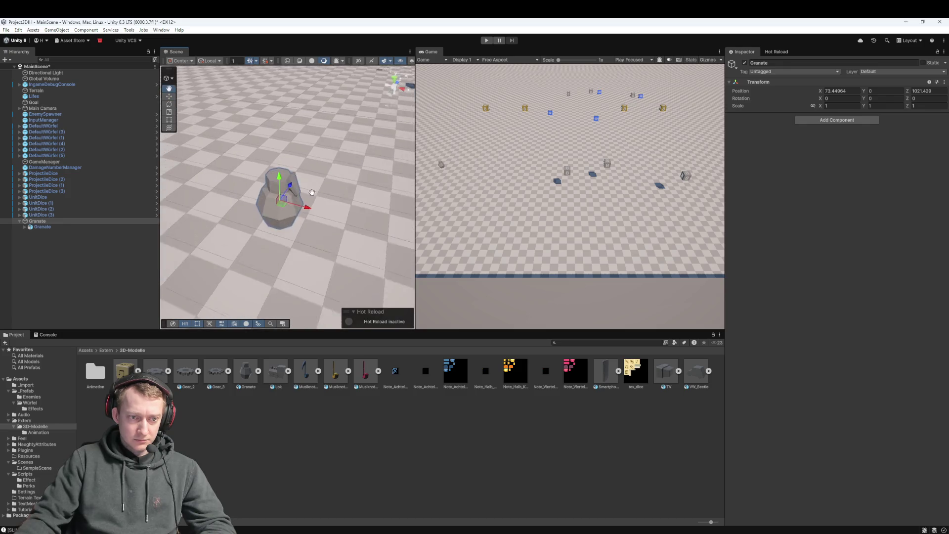
click(54, 225)
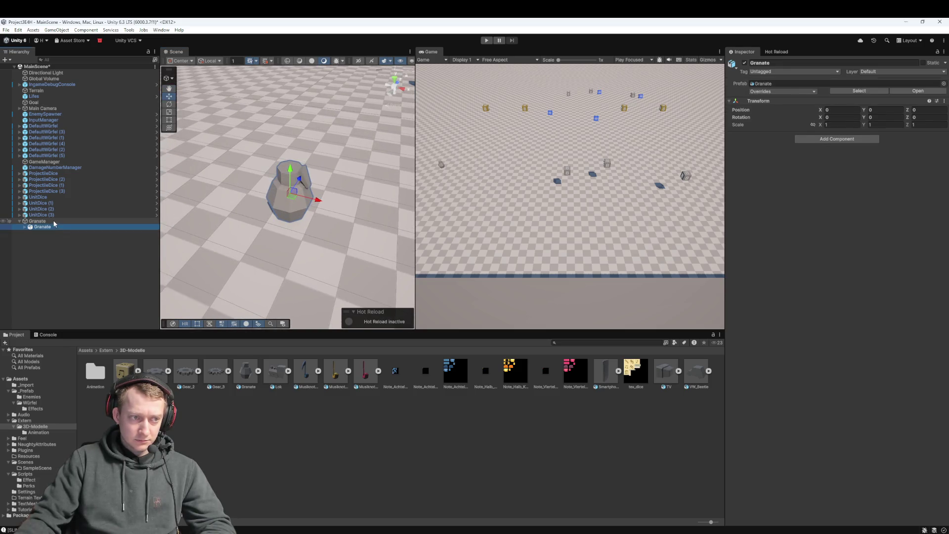
click(54, 222)
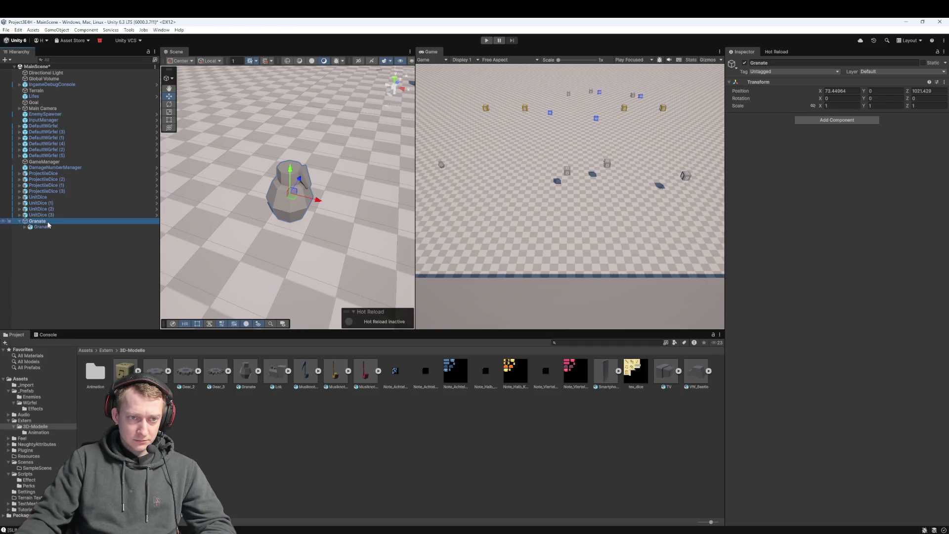
drag(44, 228, 45, 257)
key(Delete)
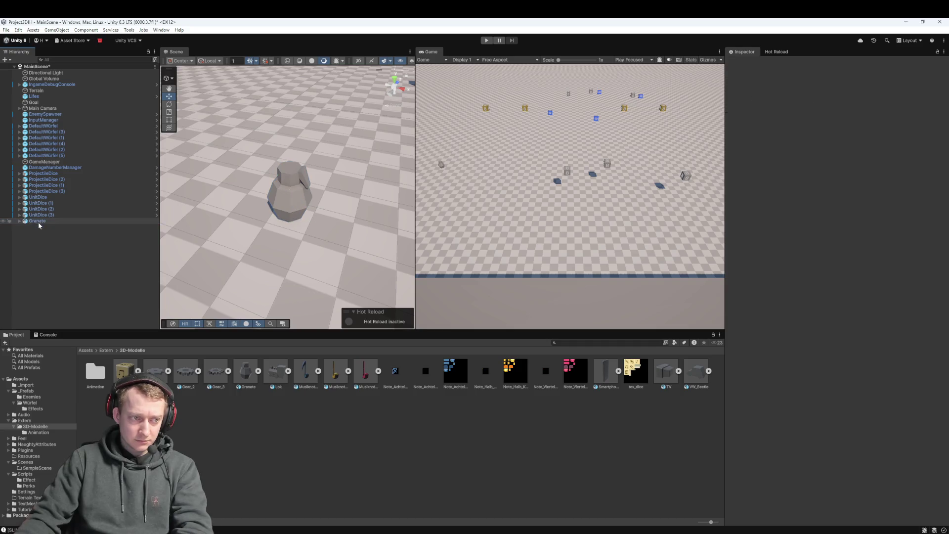
click(37, 221)
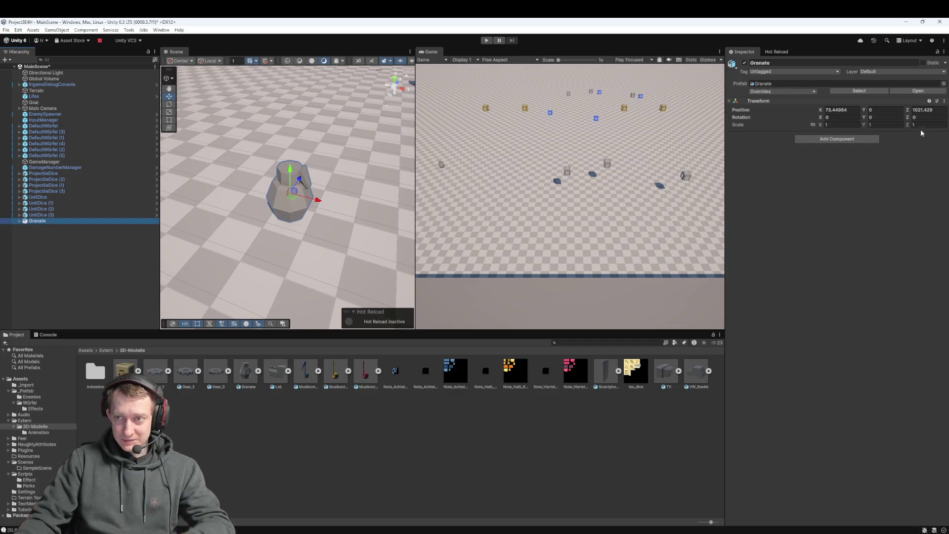
Add a Rigidbody and the Enemy script to Granate
click(836, 139)
text(rigidbody)
key(Return)
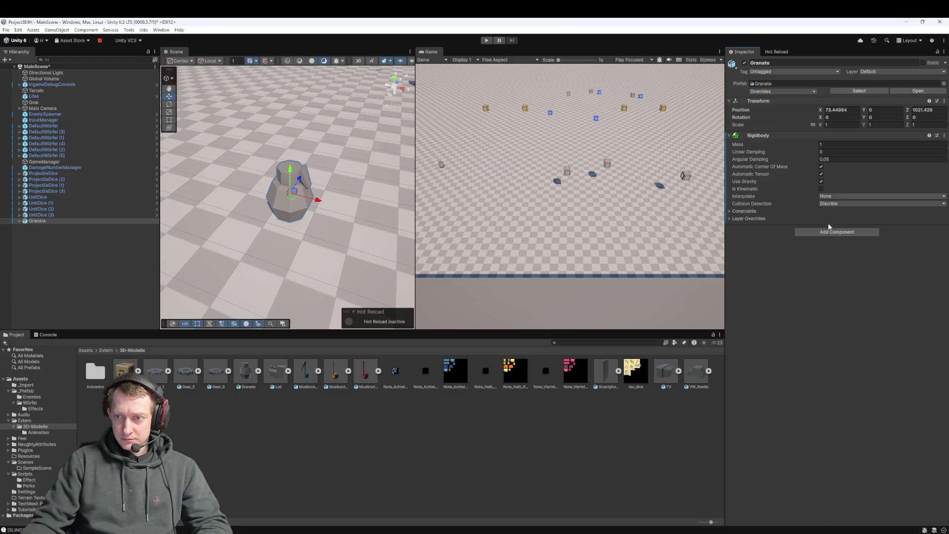
click(832, 232)
text(E)
key(Return)
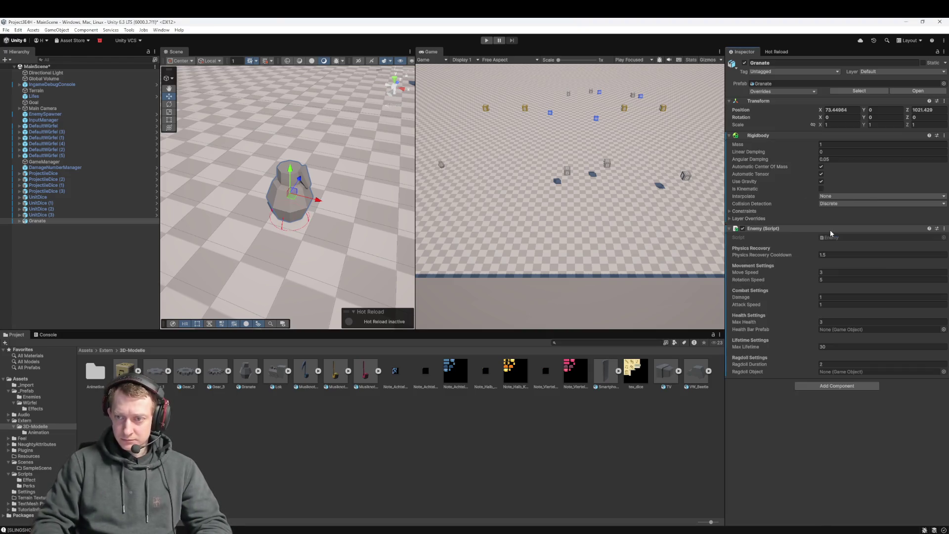
Assign the EnemyHealthBar prefab from _Prefab to the Enemy script's Health Bar Prefab
click(105, 350)
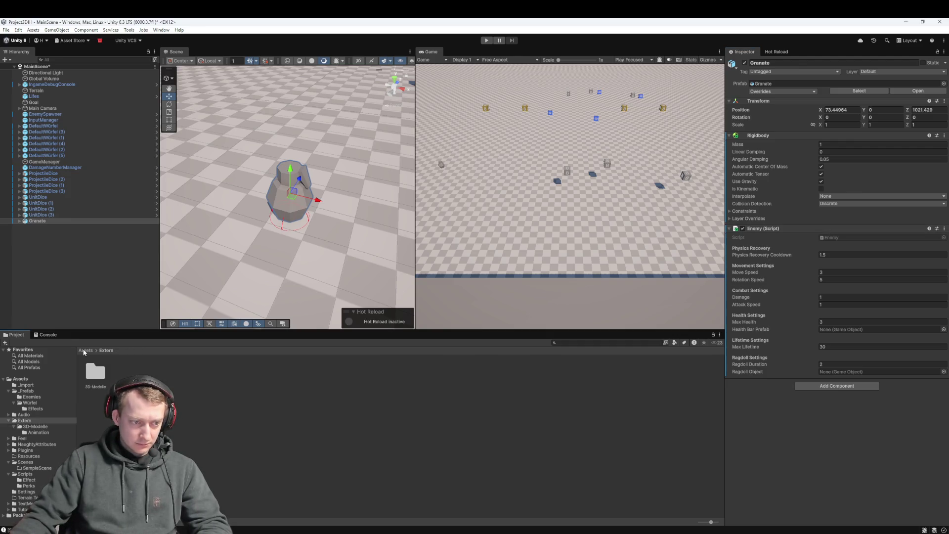
click(86, 350)
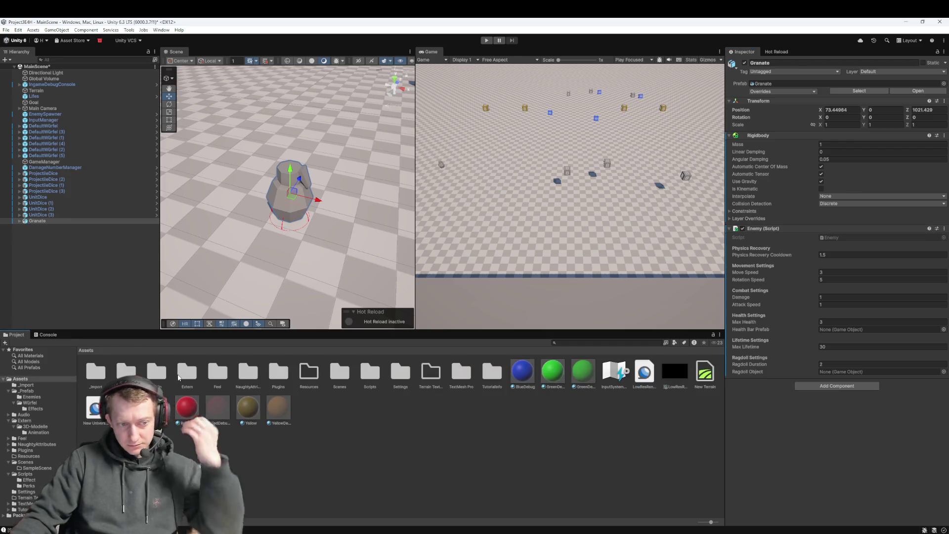
double_click(135, 371)
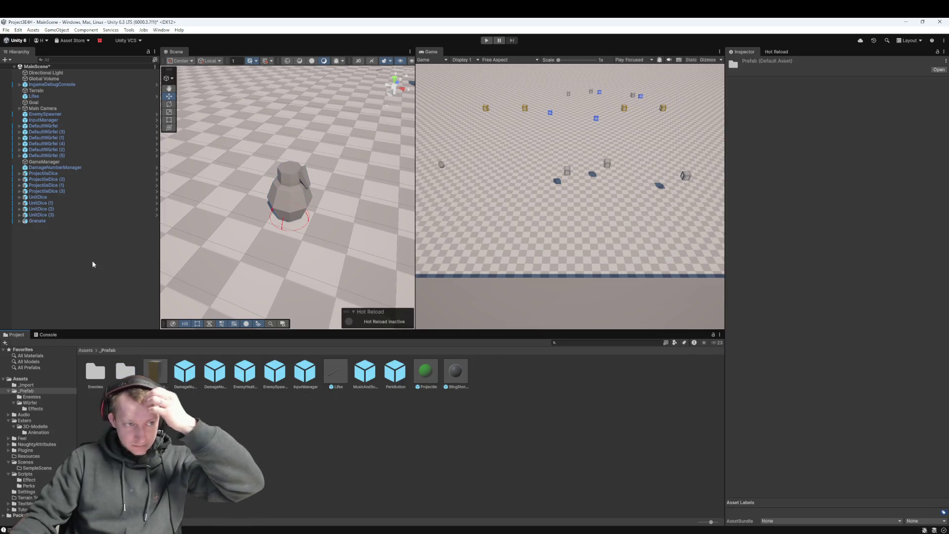
click(46, 221)
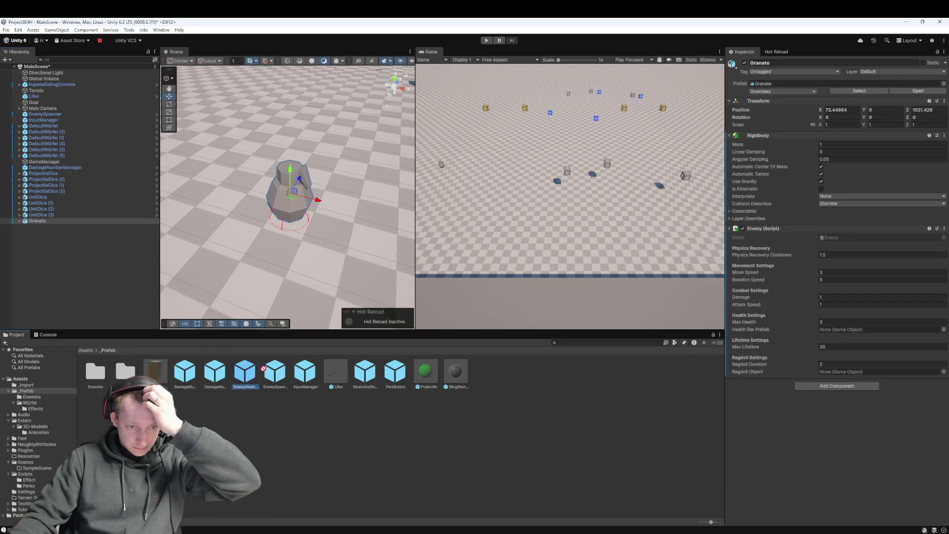
drag(251, 371, 888, 359)
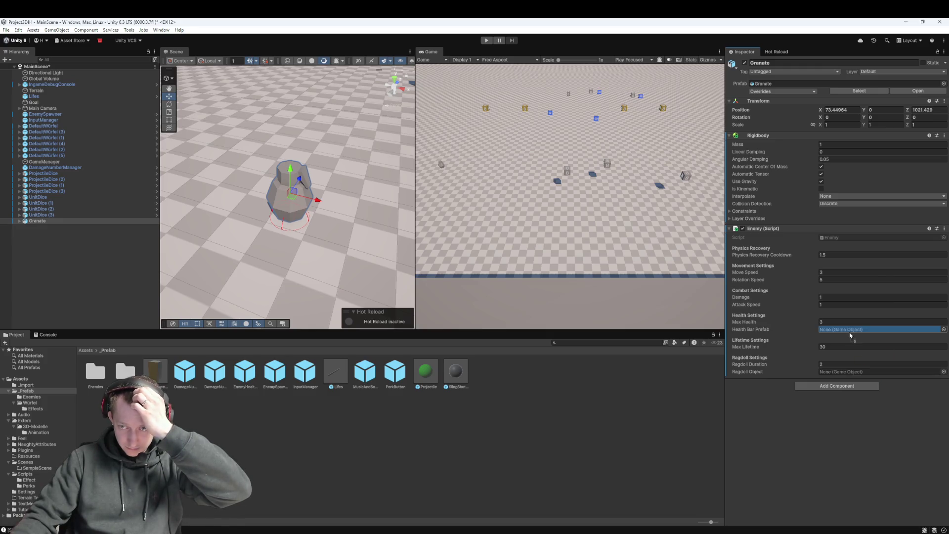
Add a Box Collider and a Nav Mesh Agent to Granate
click(828, 388)
text(box)
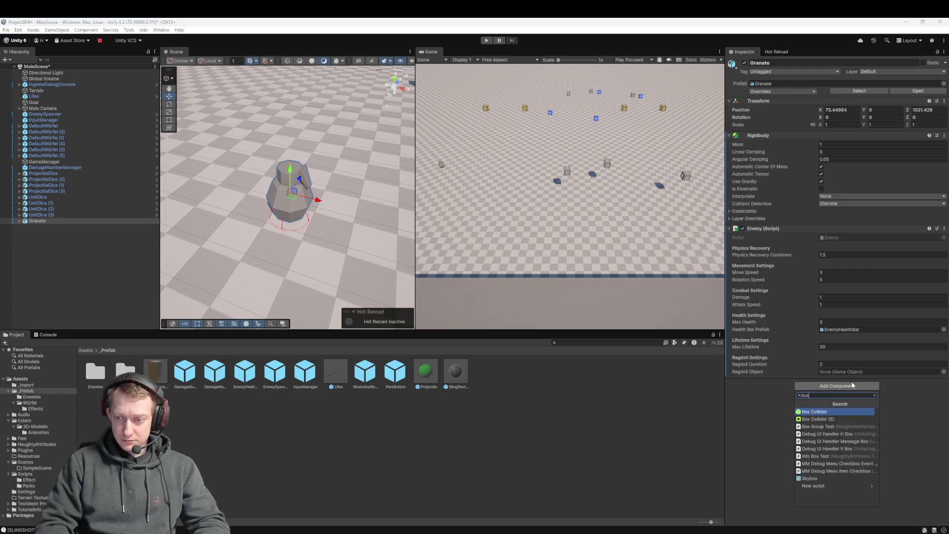
key(Return)
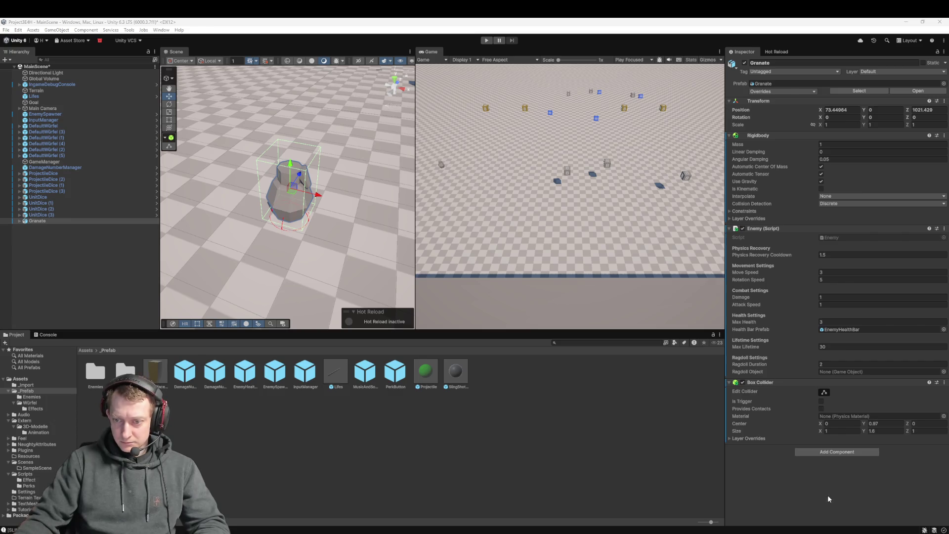
click(838, 452)
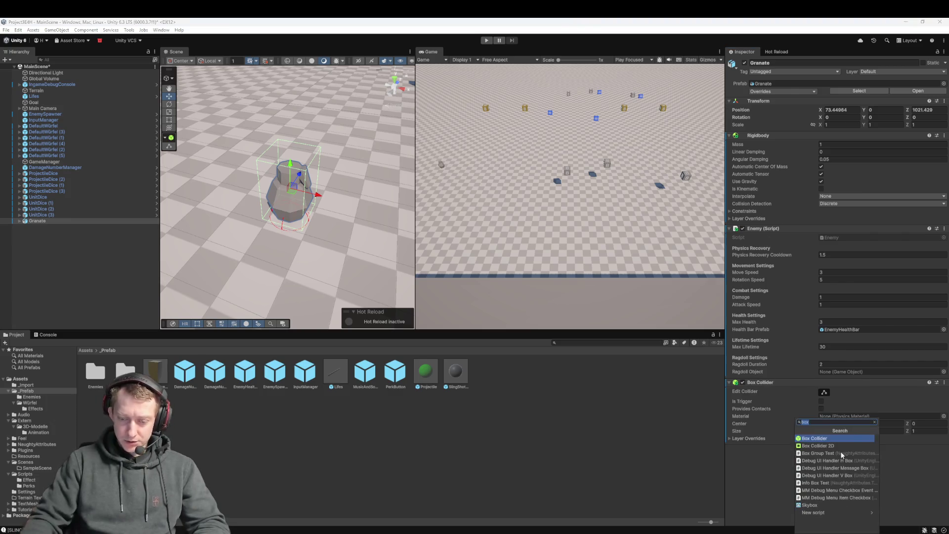
text(Nav)
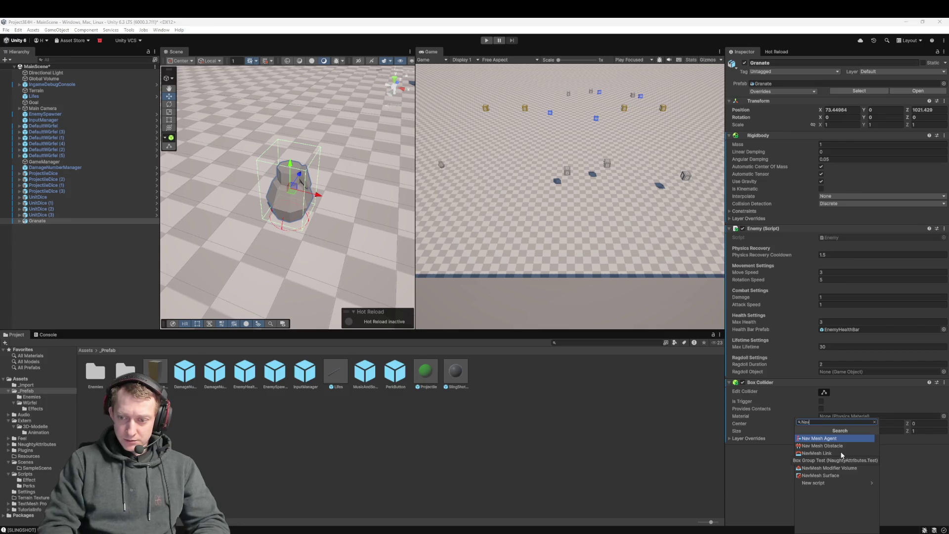
key(Return)
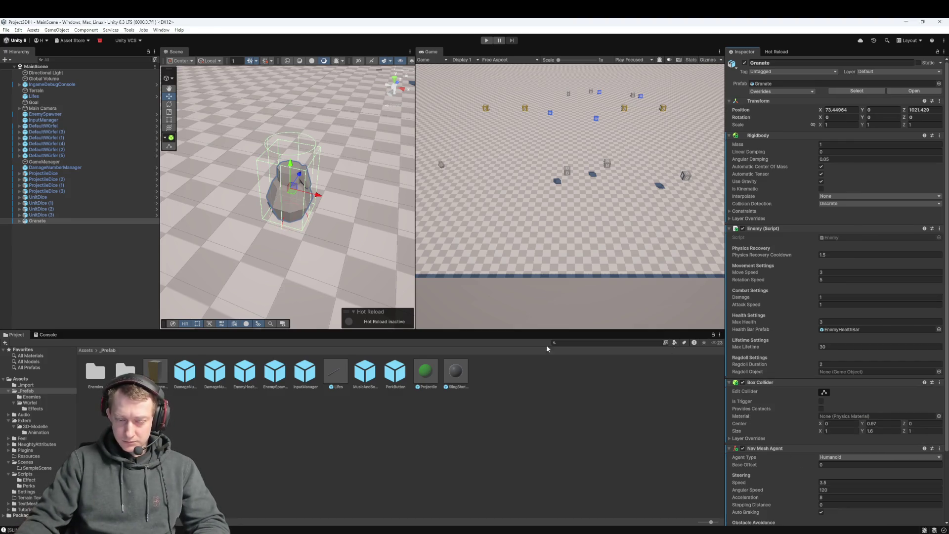
Save Granate as a new prefab in the _Prefab/Enemies folder
click(772, 92)
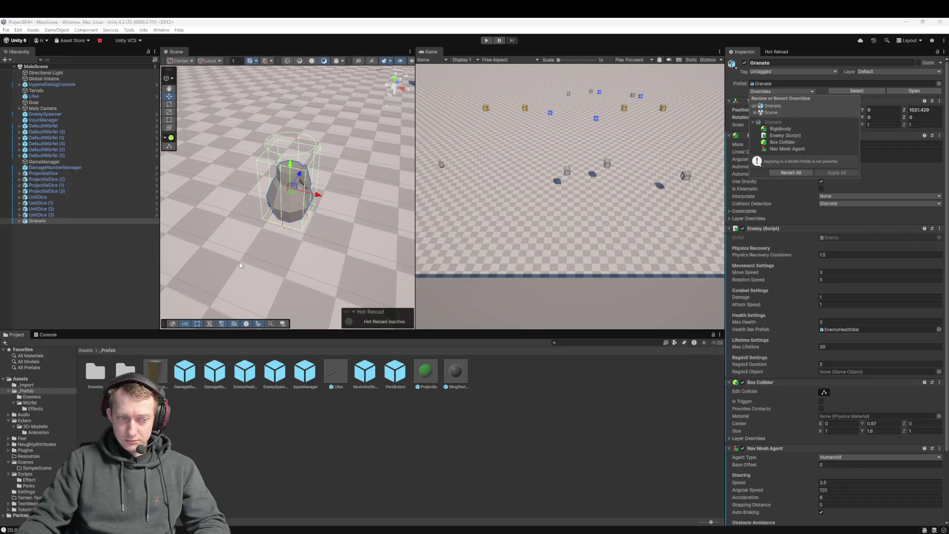
click(93, 240)
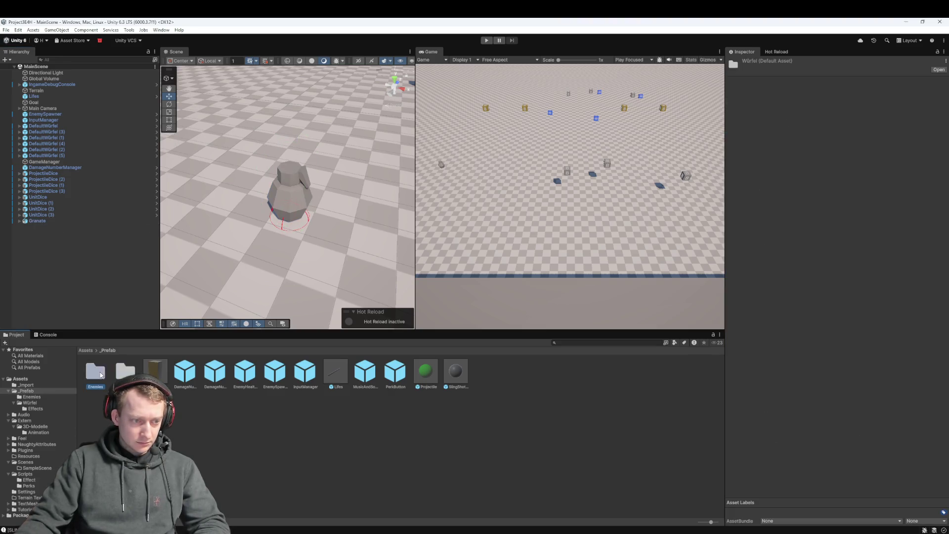
double_click(96, 371)
drag(229, 418, 228, 418)
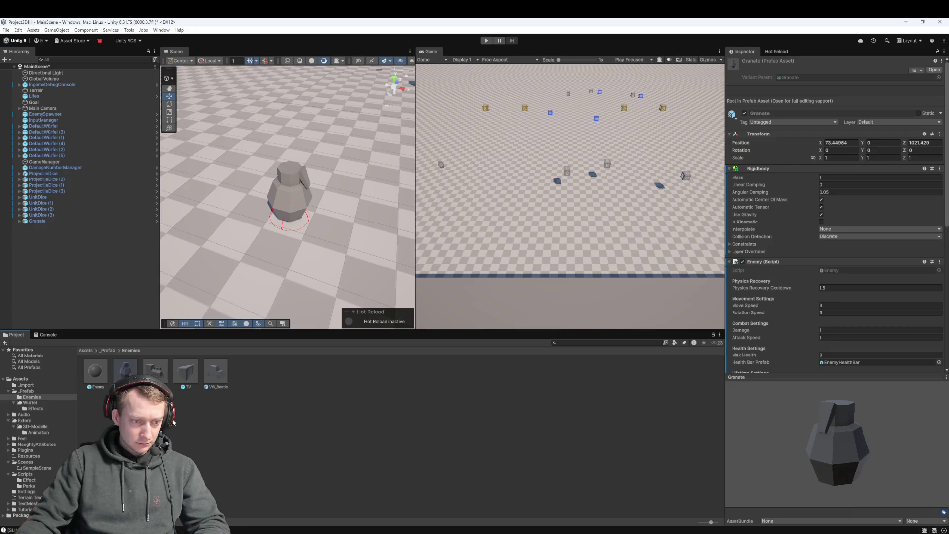
click(33, 221)
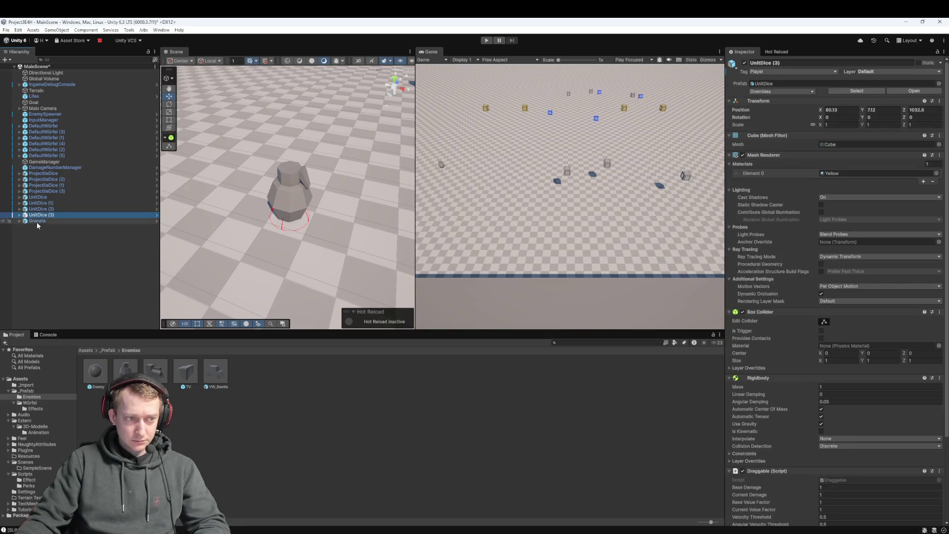
Set EnemySpawner's Enemy Prefab to Granate and delete the Granate instance from MainScene
click(762, 92)
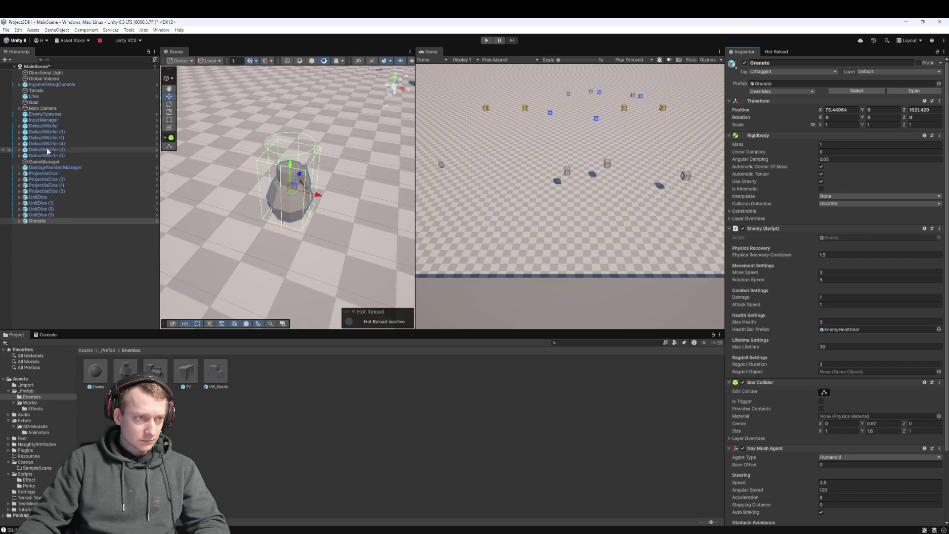
click(45, 114)
click(40, 222)
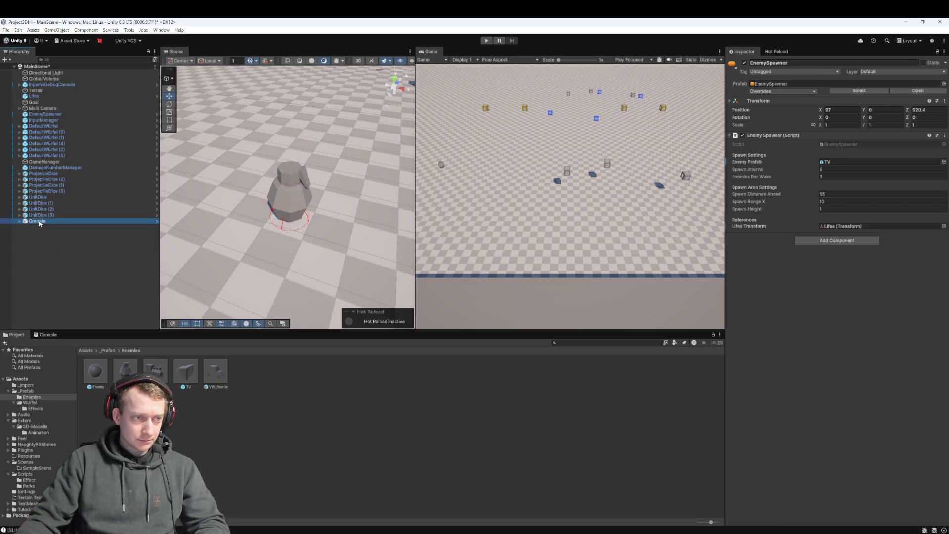
drag(40, 223, 820, 186)
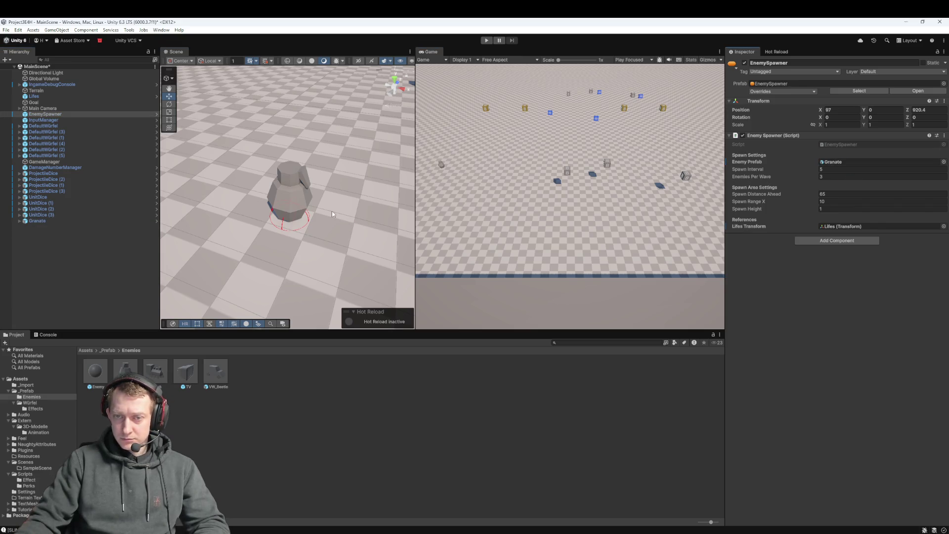
click(60, 223)
key(Delete)
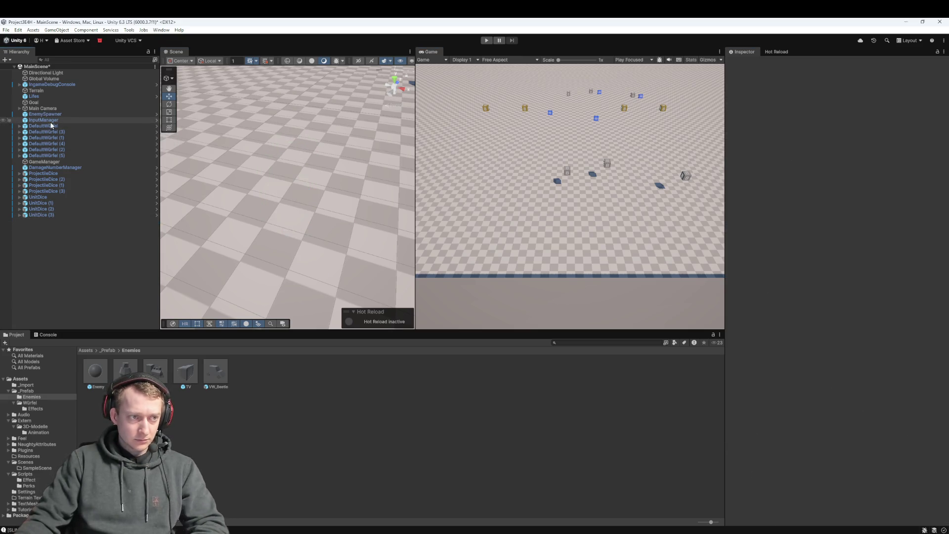
click(58, 114)
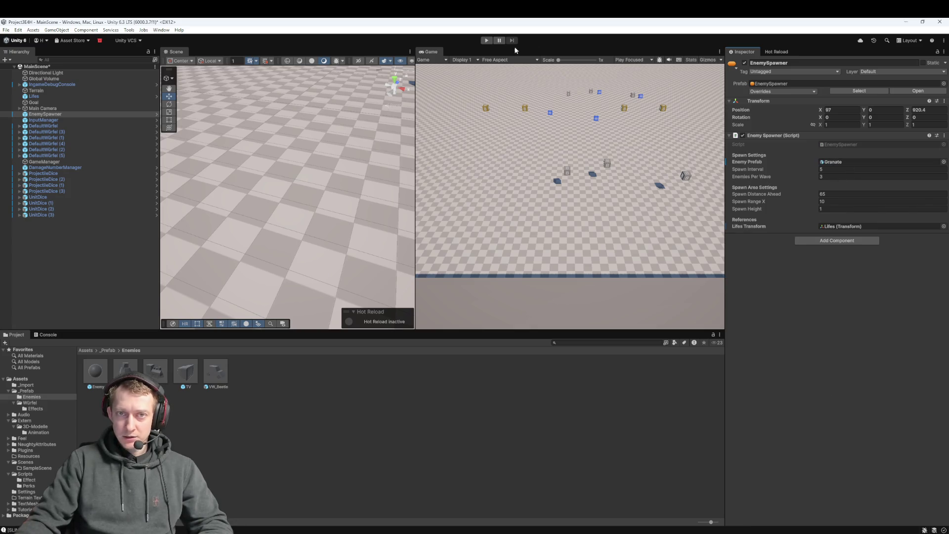
Play-test the game, moving a blue die into the dice row, then restart Play mode
click(485, 40)
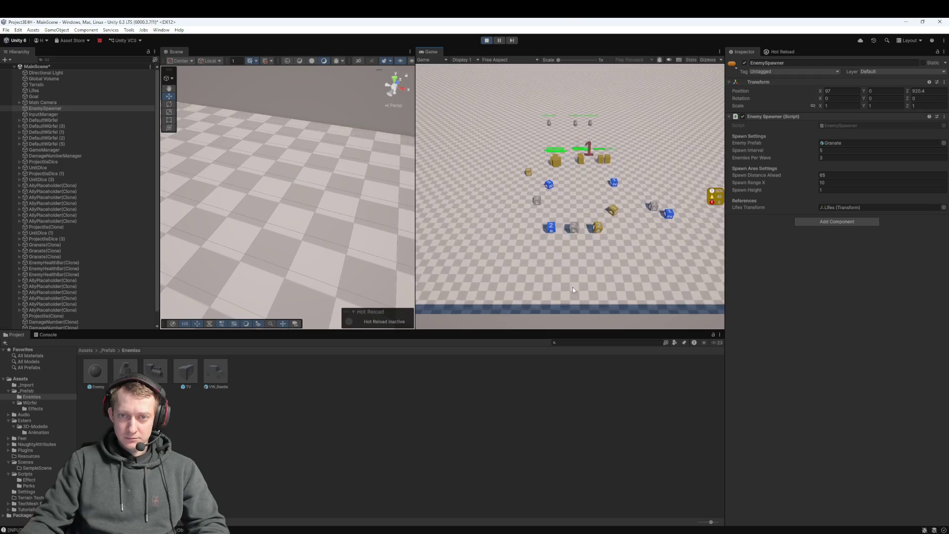
mouse_move(615, 195)
mouse_down()
mouse_move(562, 176)
mouse_move(575, 231)
mouse_up()
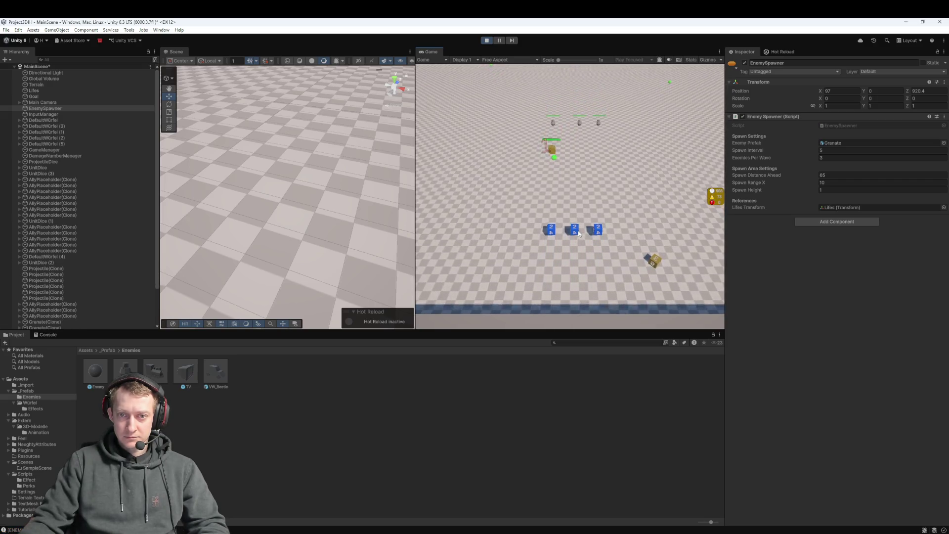
click(487, 40)
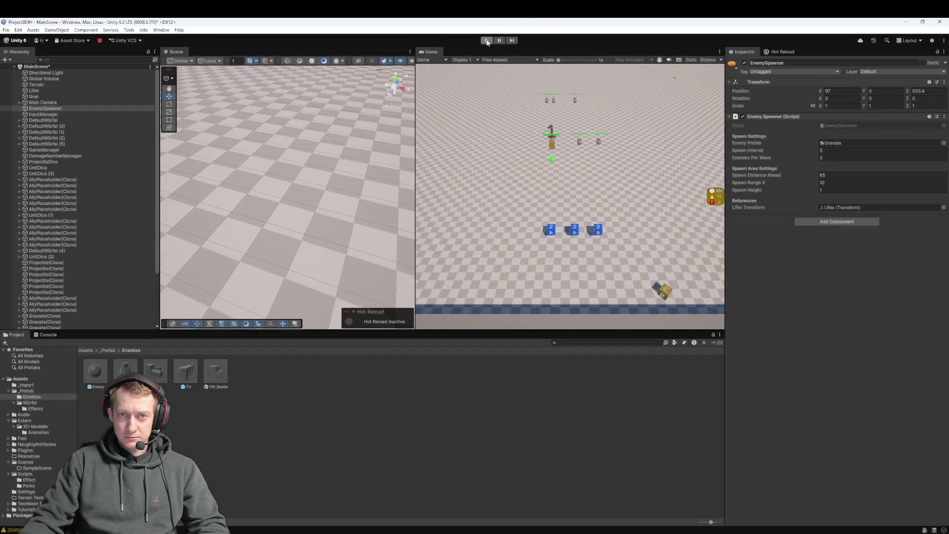
click(487, 40)
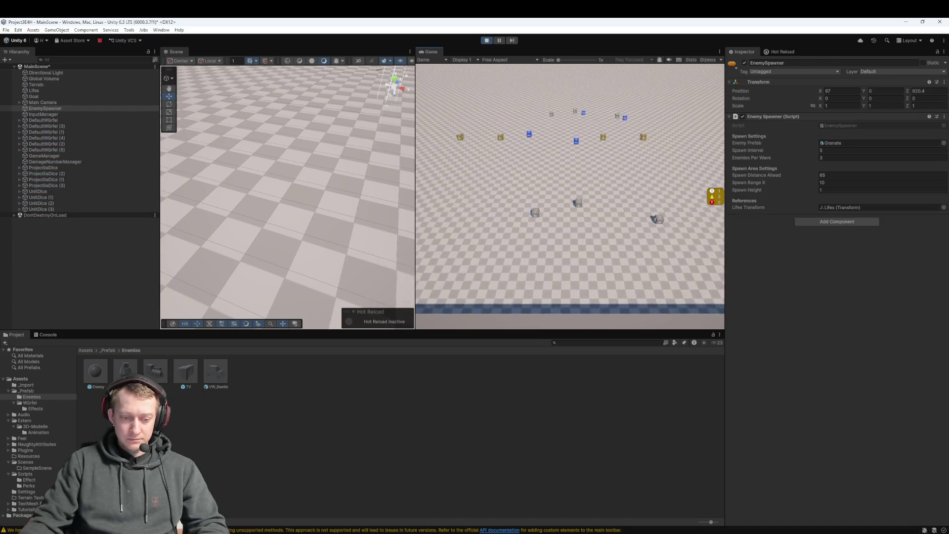
Check Fork's local changes and commit history, then stop Play mode in Unity
key(alt+Tab)
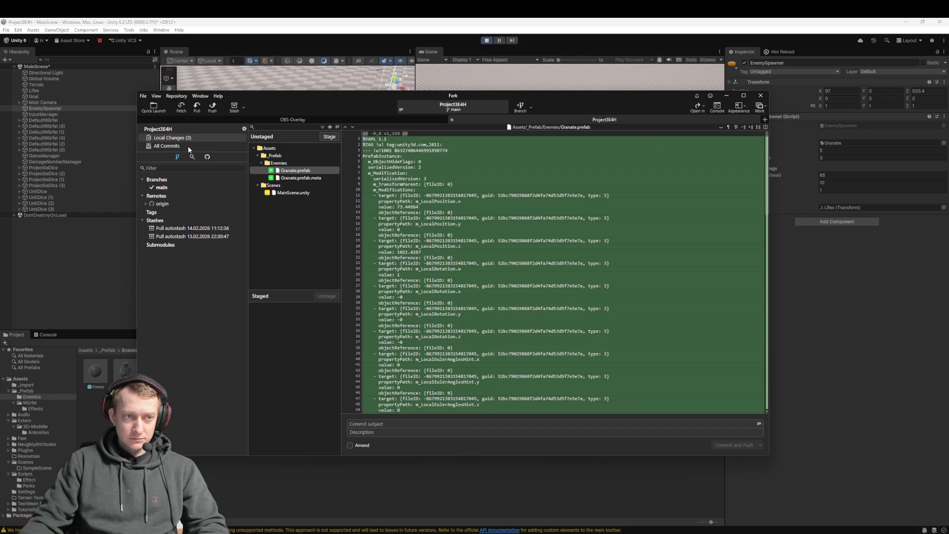
click(166, 146)
click(107, 233)
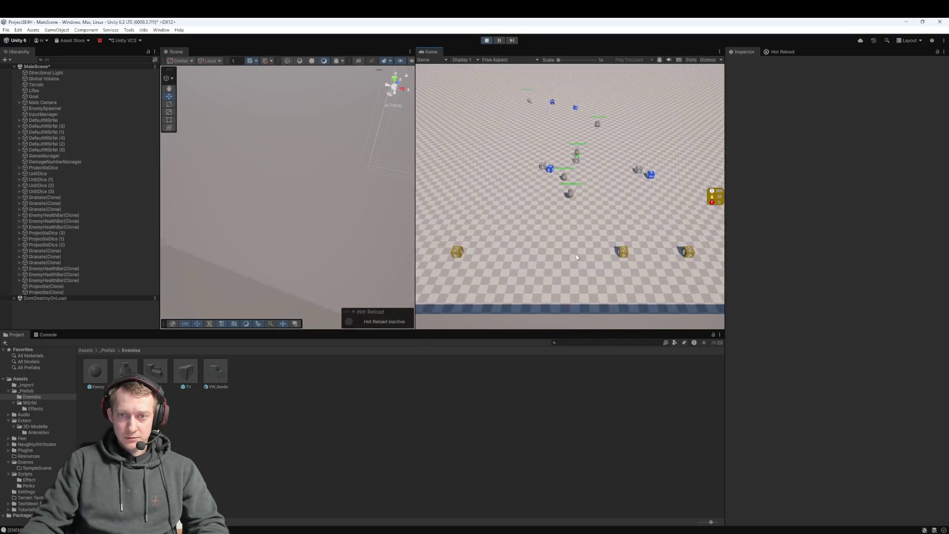
click(487, 42)
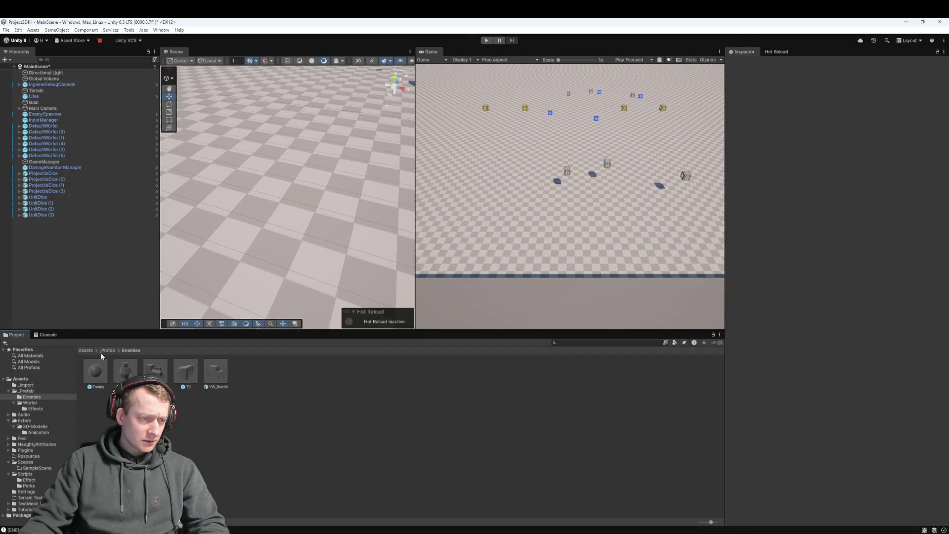
Open Assets/Scenes in Unity and inspect the MainScene.unity and Granate.prefab changes in Fork
click(87, 351)
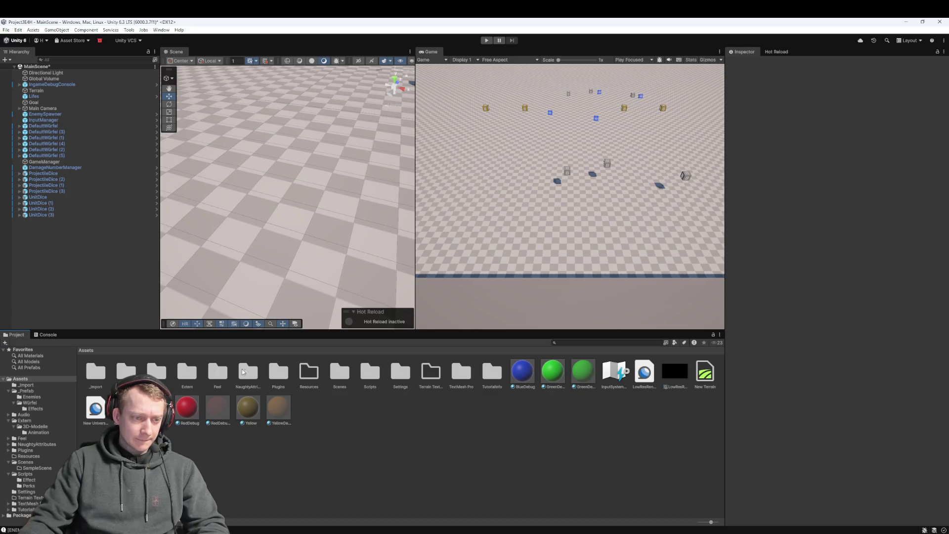
double_click(342, 371)
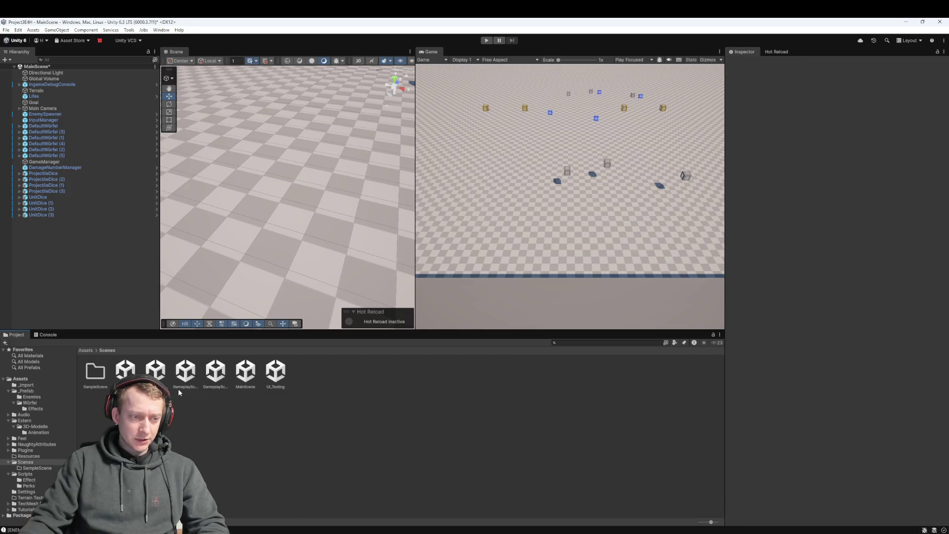
key(alt+Tab)
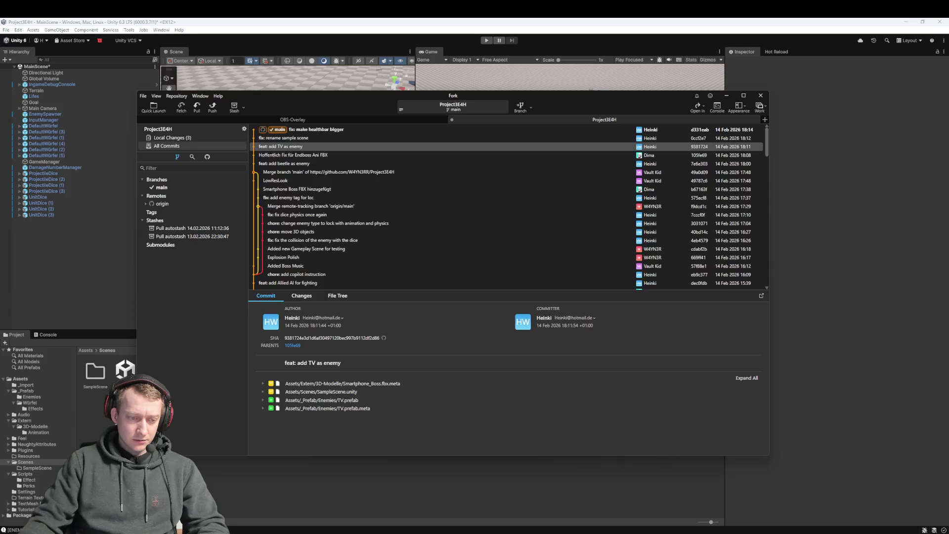
click(201, 136)
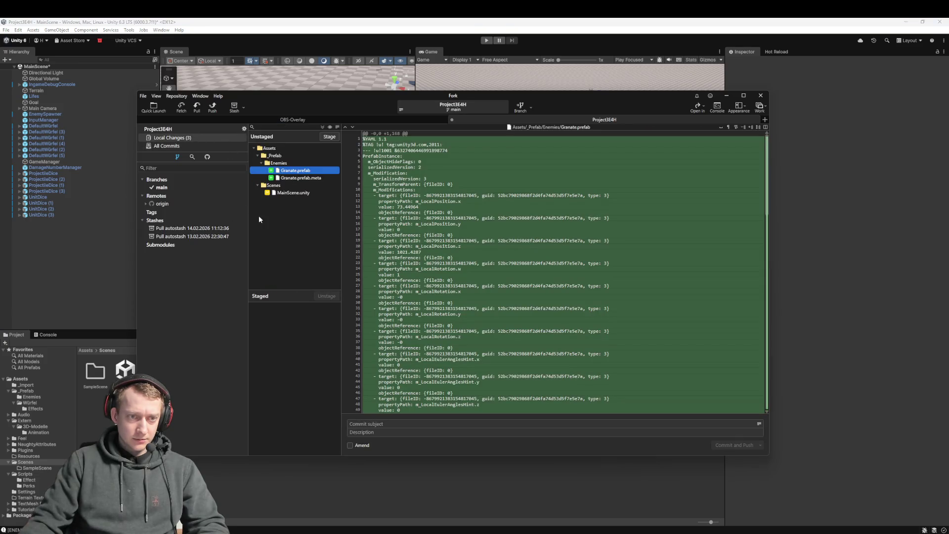
click(294, 192)
click(100, 251)
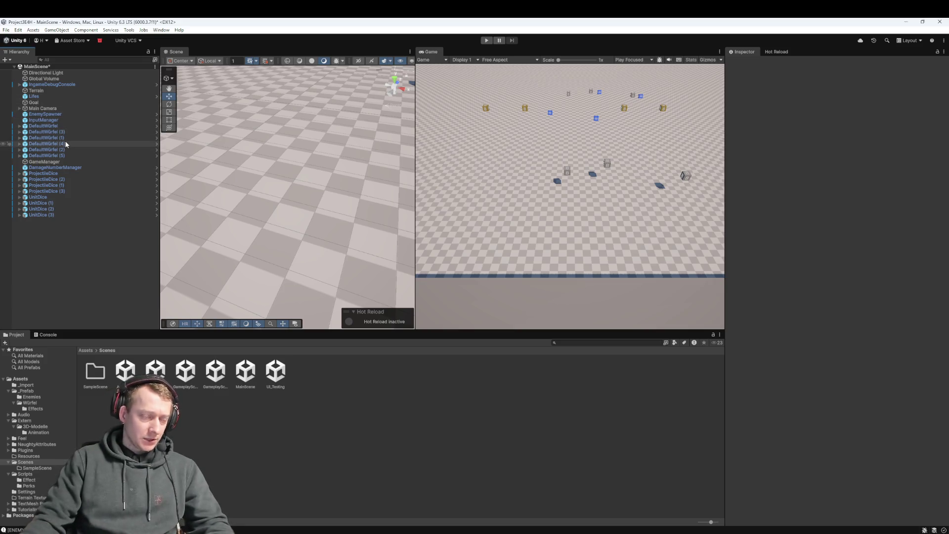
Navigate the Project window to the _Prefab/Enemies folder
click(63, 215)
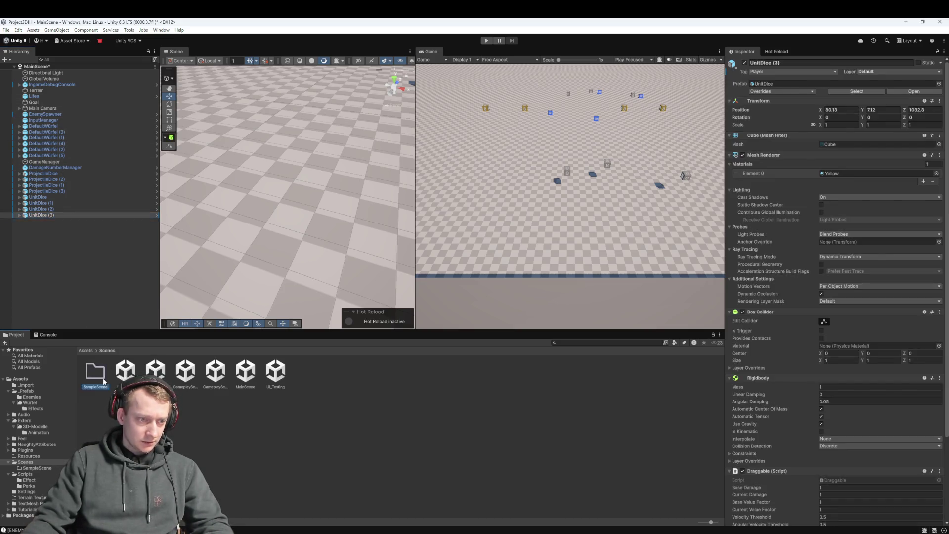
double_click(104, 381)
click(87, 352)
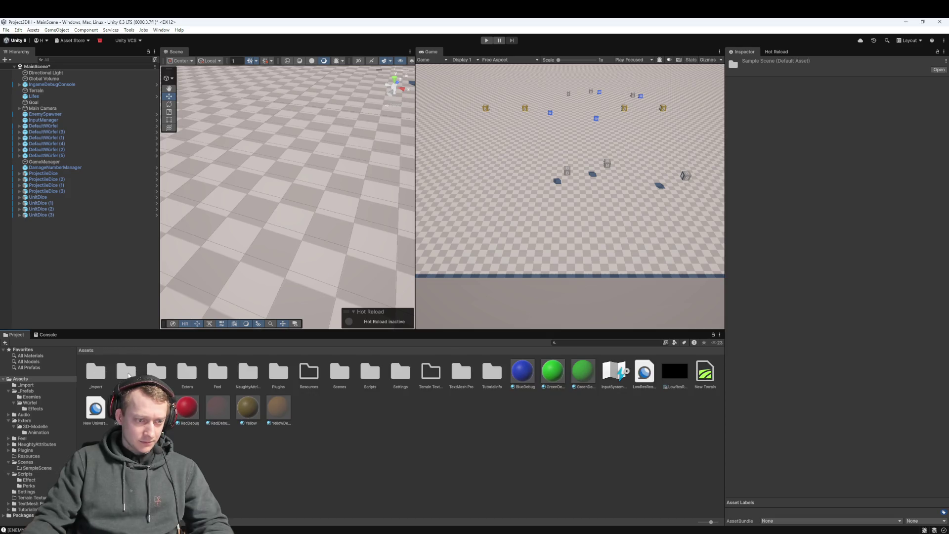
double_click(127, 373)
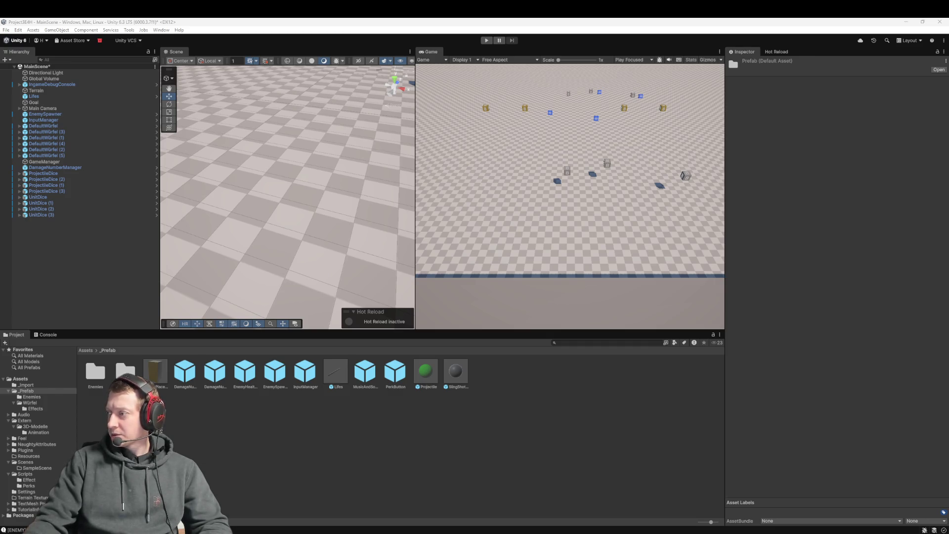
click(106, 374)
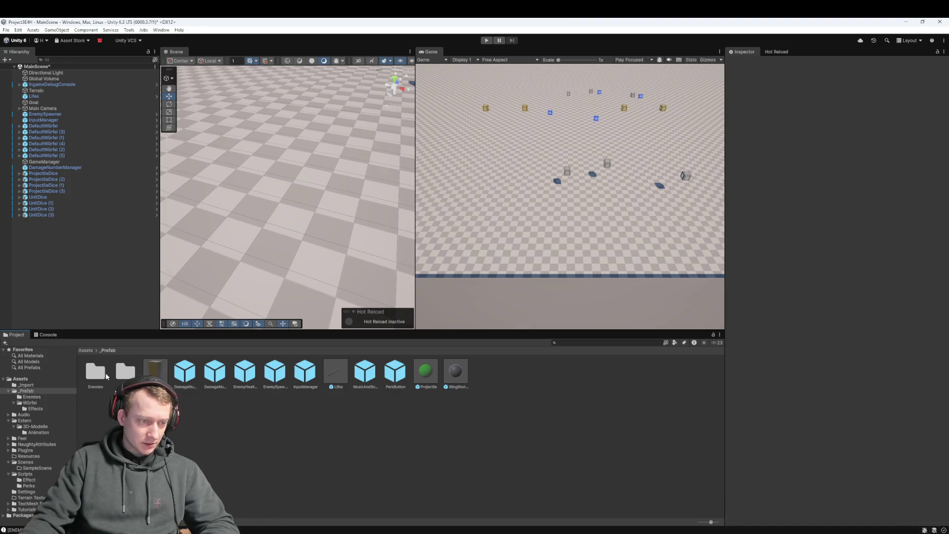
double_click(103, 373)
Set the Tag of the Granate, TV and VW_Beetle prefabs to Enemy
click(121, 372)
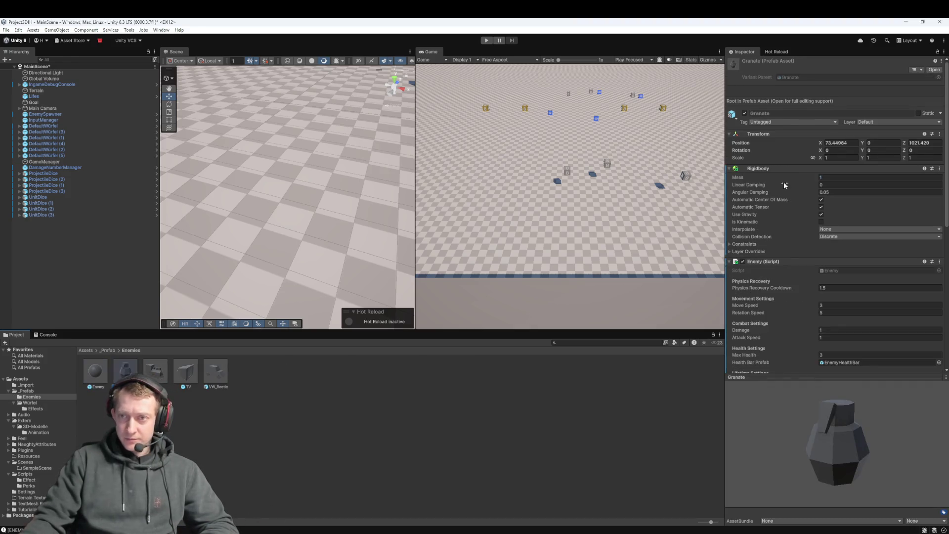
click(769, 122)
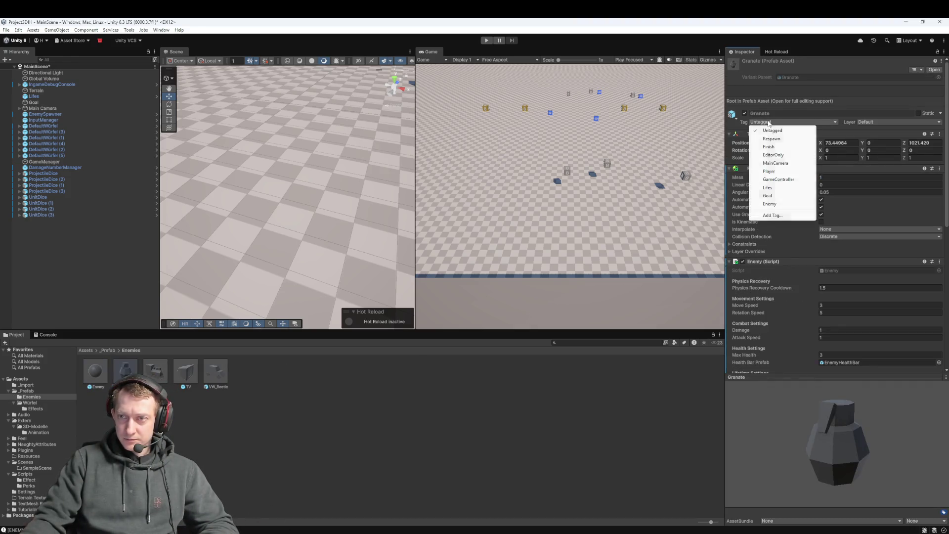
click(774, 204)
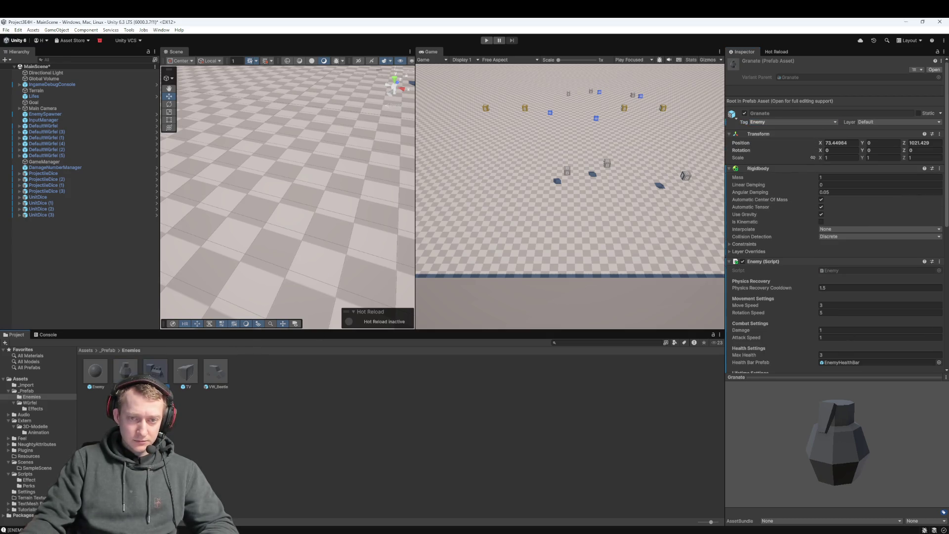
click(185, 371)
click(786, 115)
click(774, 203)
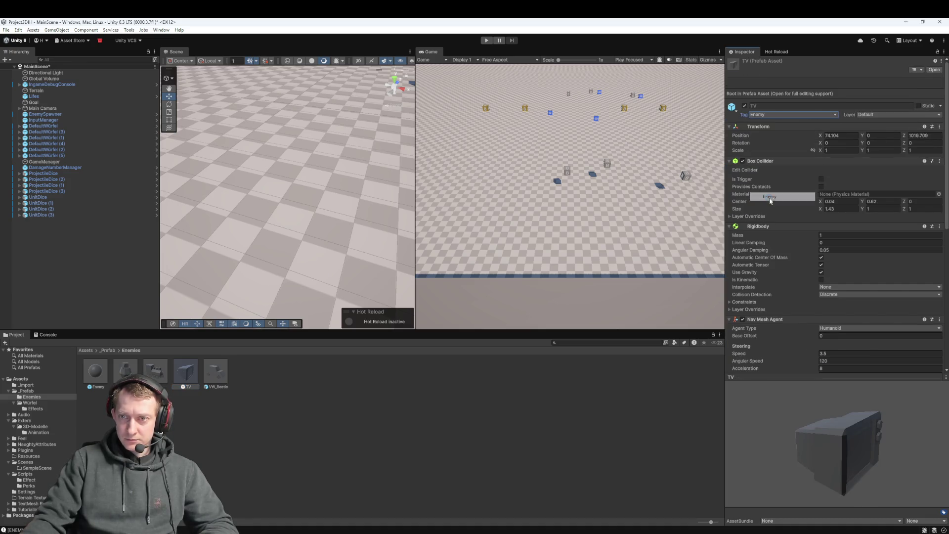
click(217, 373)
click(791, 121)
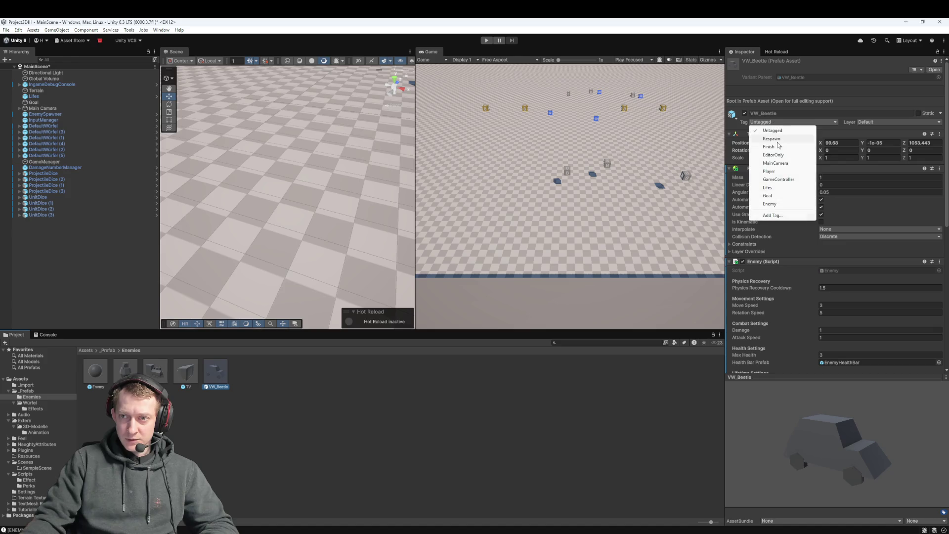
click(770, 203)
click(378, 446)
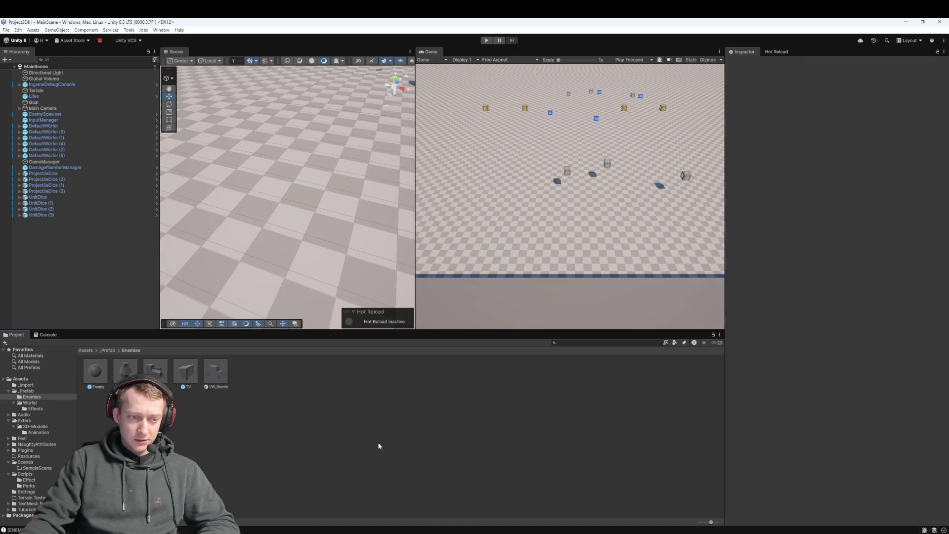
Stage all five changed files in Fork
click(351, 402)
key(alt+Tab)
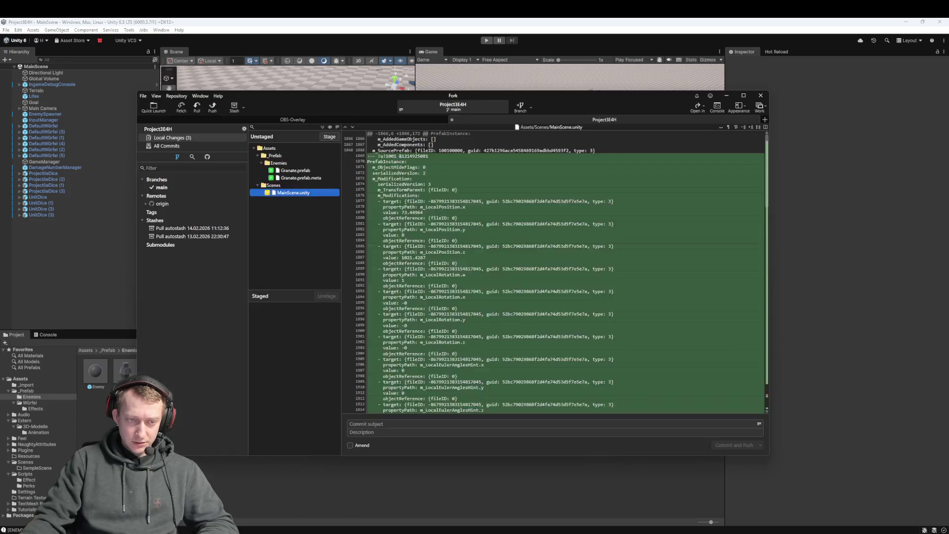
click(301, 177)
key(ctrl+a)
drag(302, 177, 303, 353)
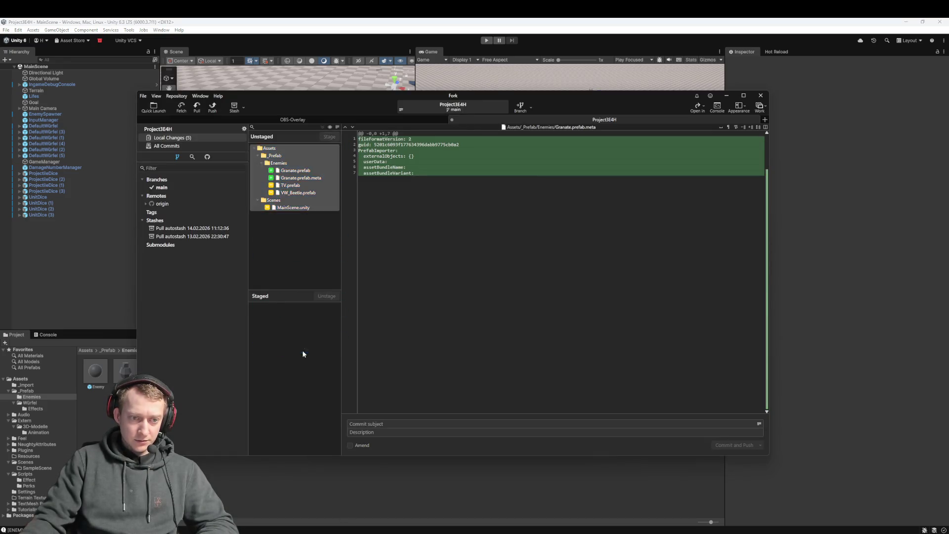
Commit the staged files as "fix: fix tags for enemy types" and push
click(392, 423)
text(fix:)
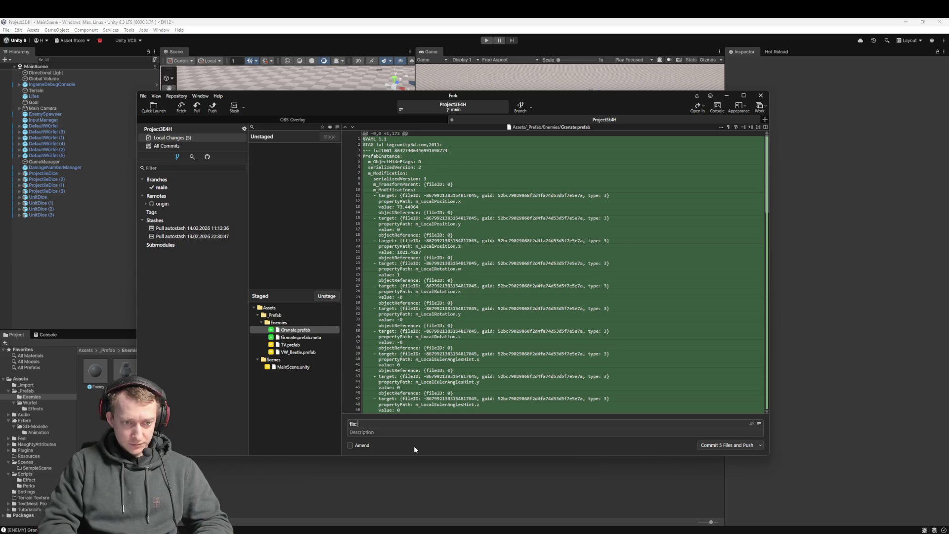
text( fix tags fo)
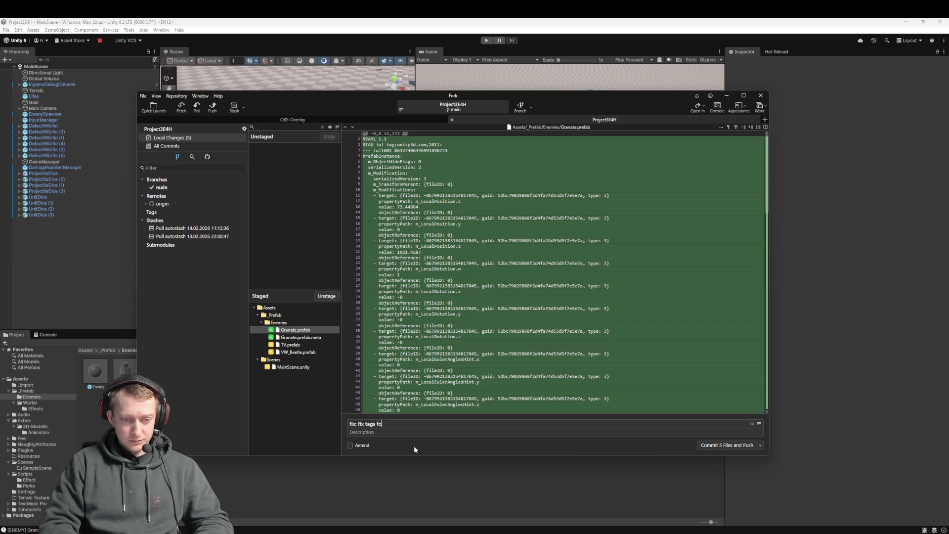
text(r enemy types)
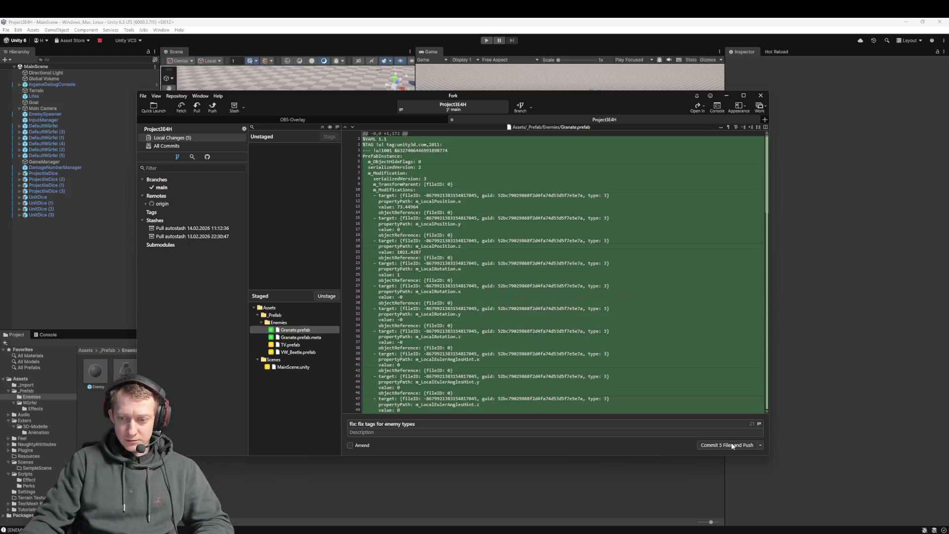
click(732, 445)
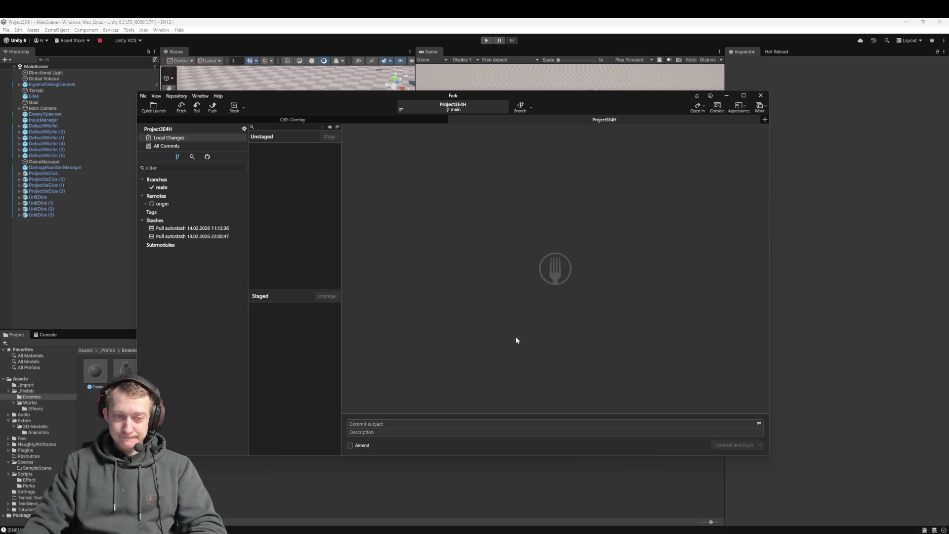
Back in Unity, go to Assets > Extern > 3D-Modelle and select Musiknote_Achtel for its import settings
click(52, 269)
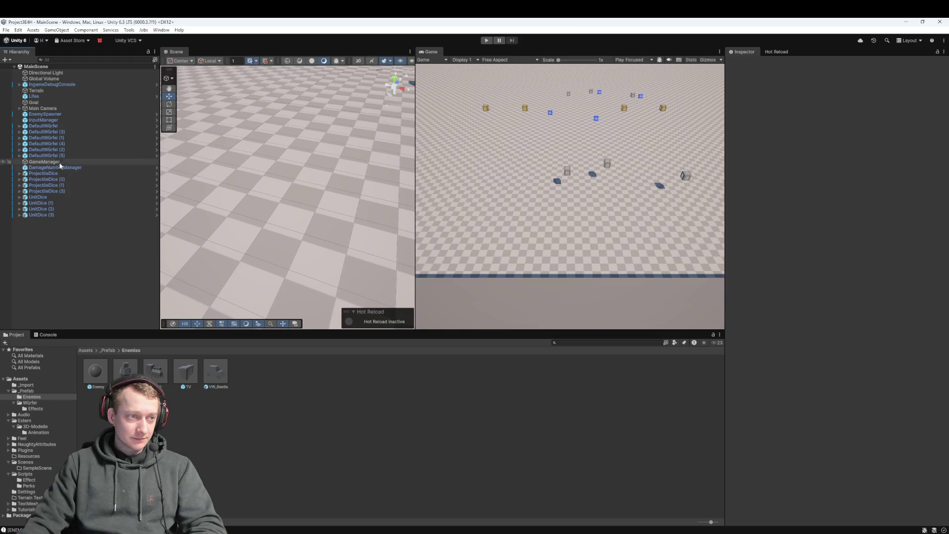
click(108, 348)
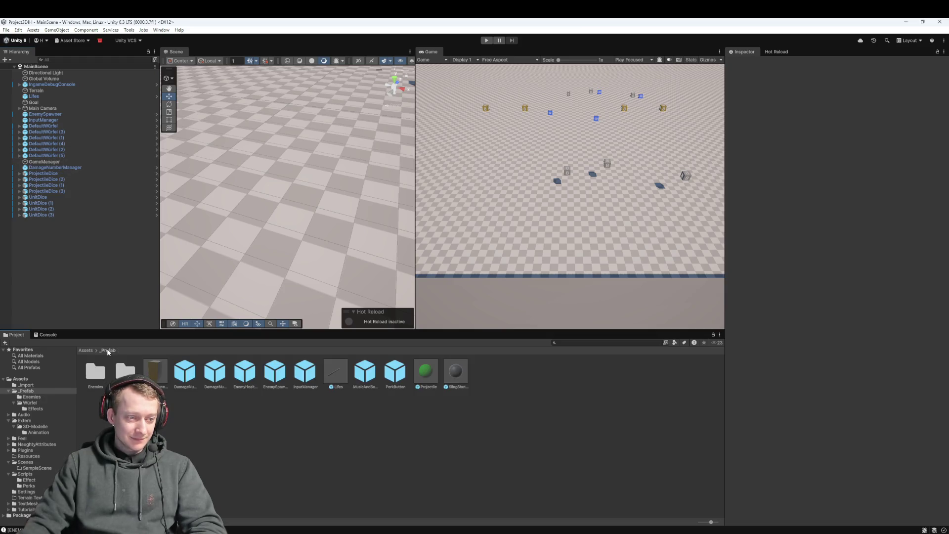
click(88, 350)
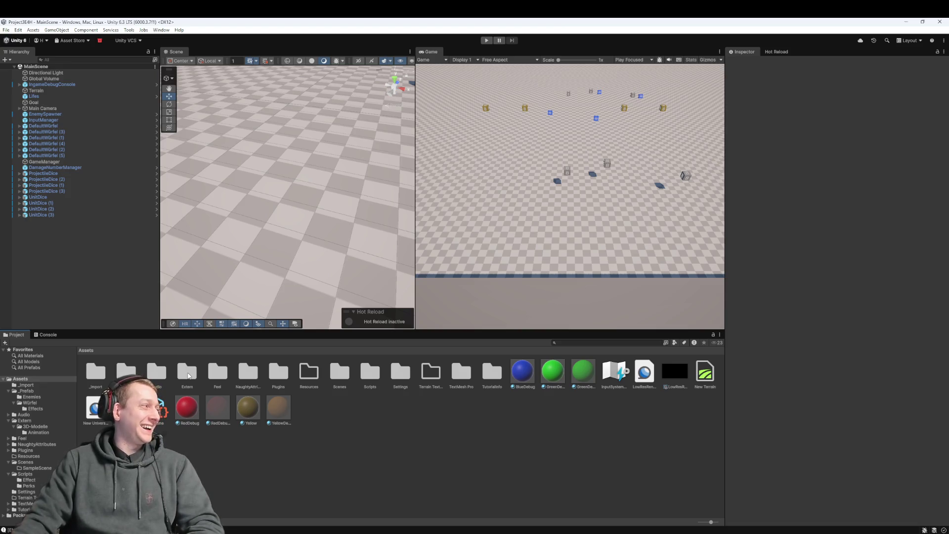
double_click(188, 373)
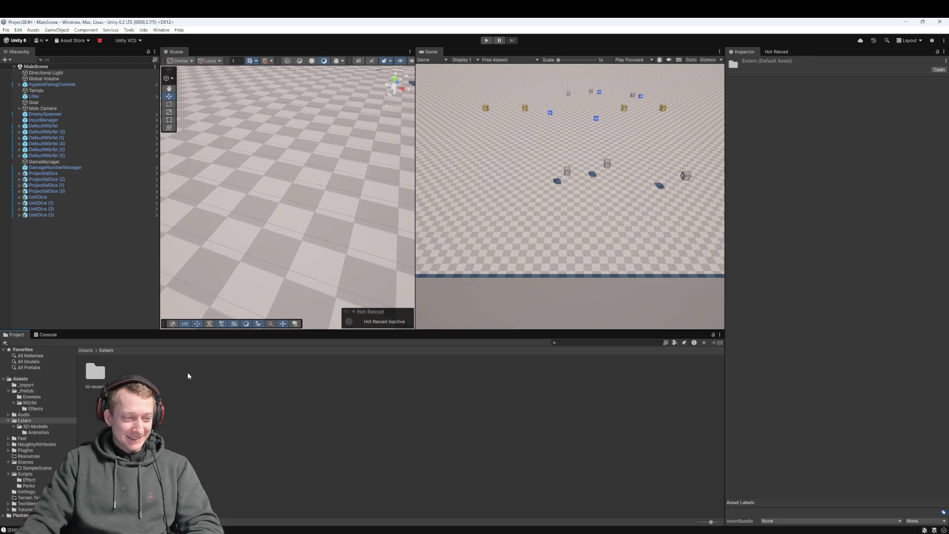
double_click(97, 375)
click(255, 424)
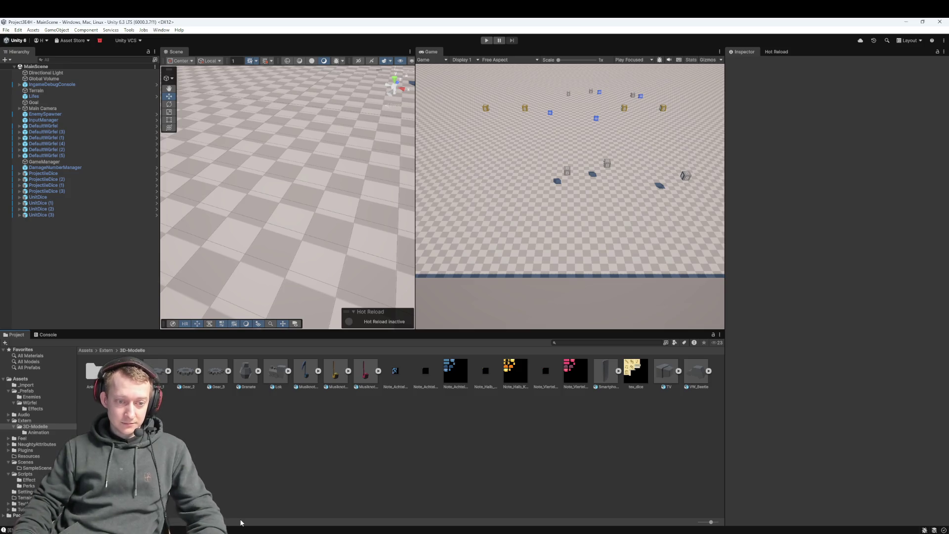
click(307, 374)
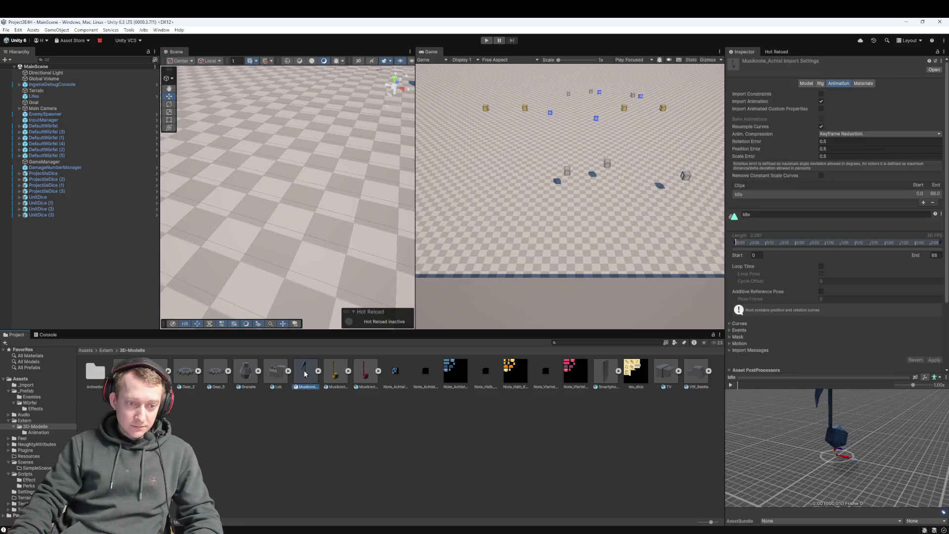
Move the idle clip start to about frame 24, then switch to the second Musiknote model, discarding changes
drag(734, 243, 807, 243)
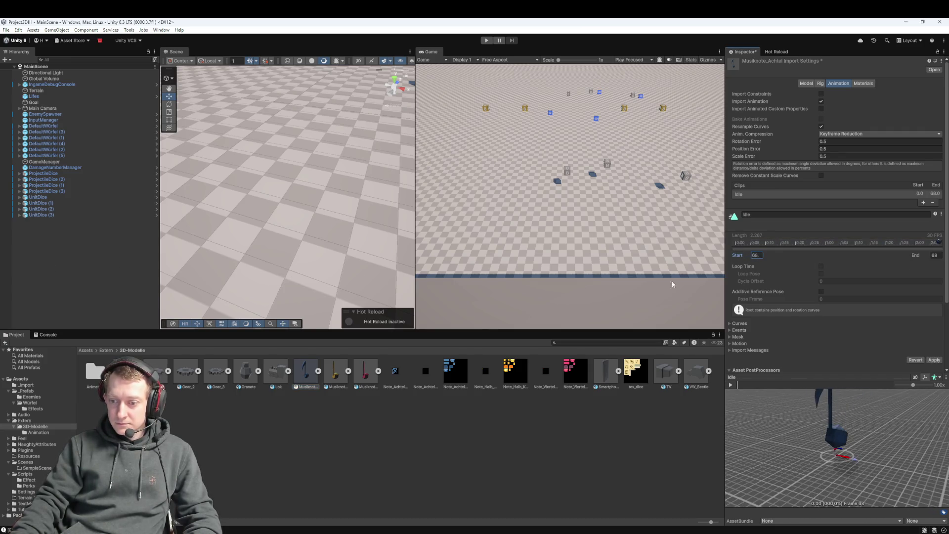
text(0)
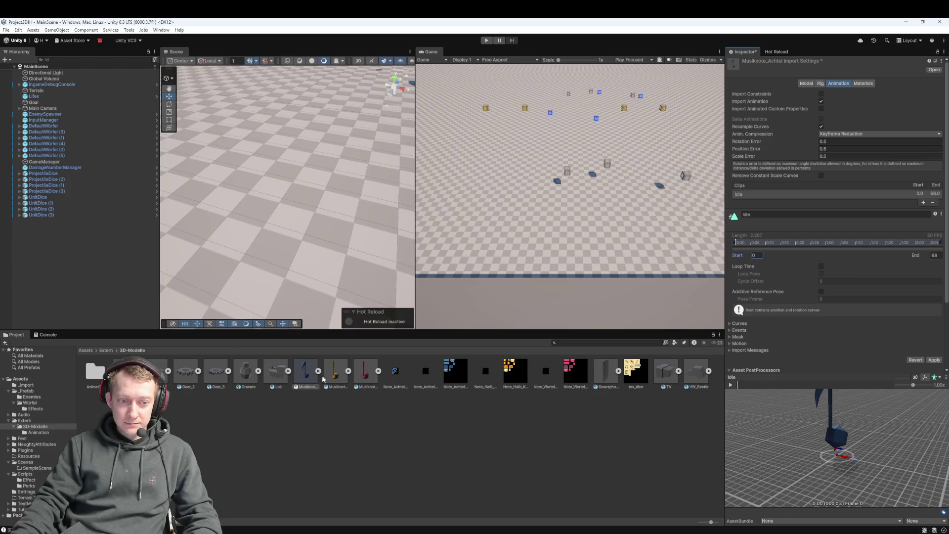
click(336, 371)
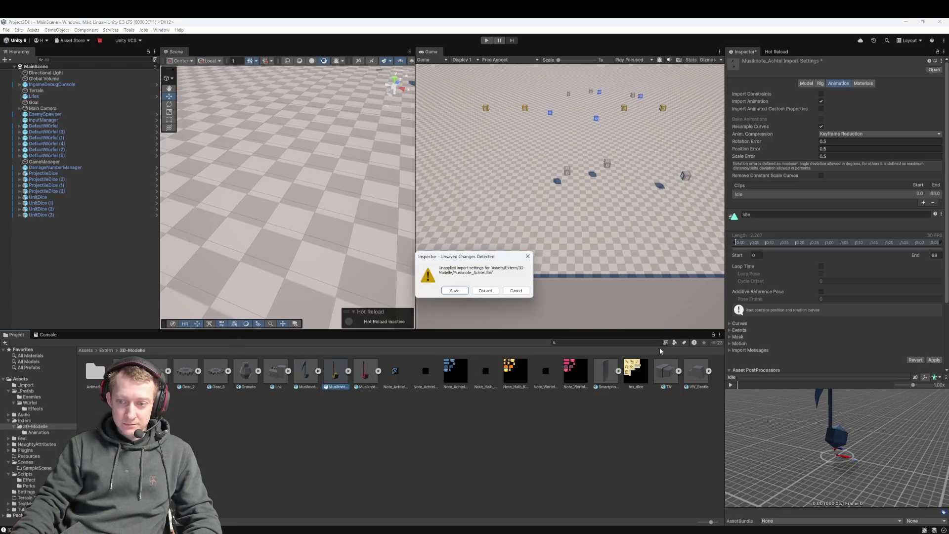
click(516, 290)
click(337, 373)
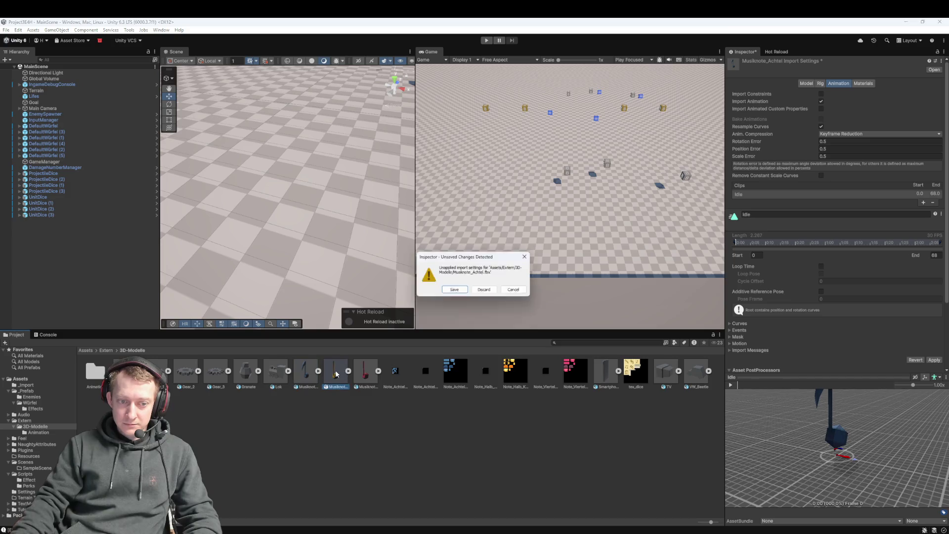
click(489, 293)
Move the clip start to about 33.8, then deselect the model and discard the unapplied import changes
mouse_move(737, 254)
mouse_down()
mouse_move(831, 255)
mouse_move(148, 265)
mouse_up()
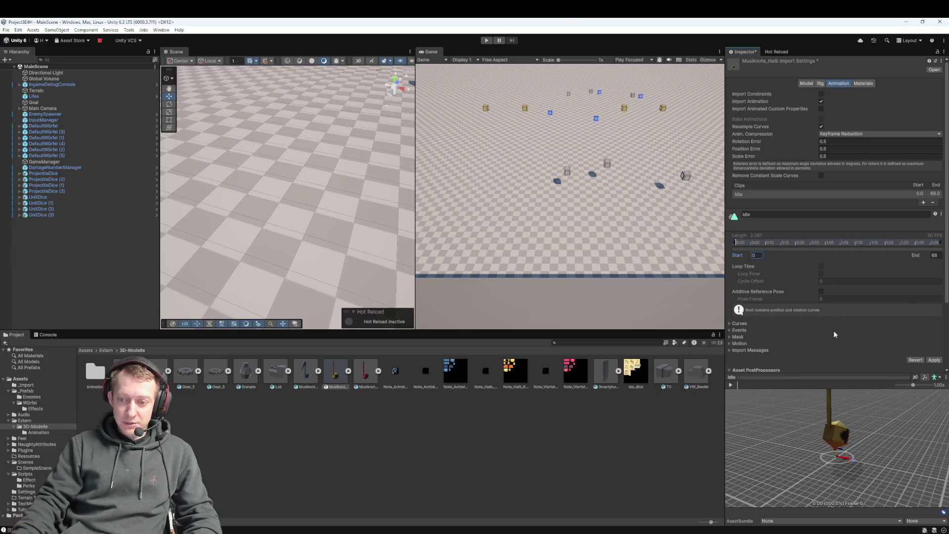
click(384, 476)
click(515, 290)
click(415, 406)
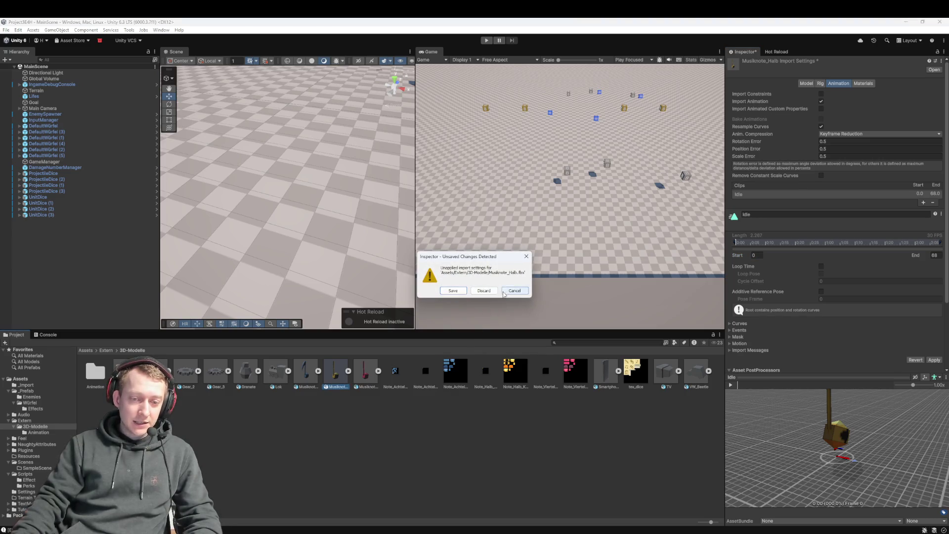
click(515, 290)
click(385, 406)
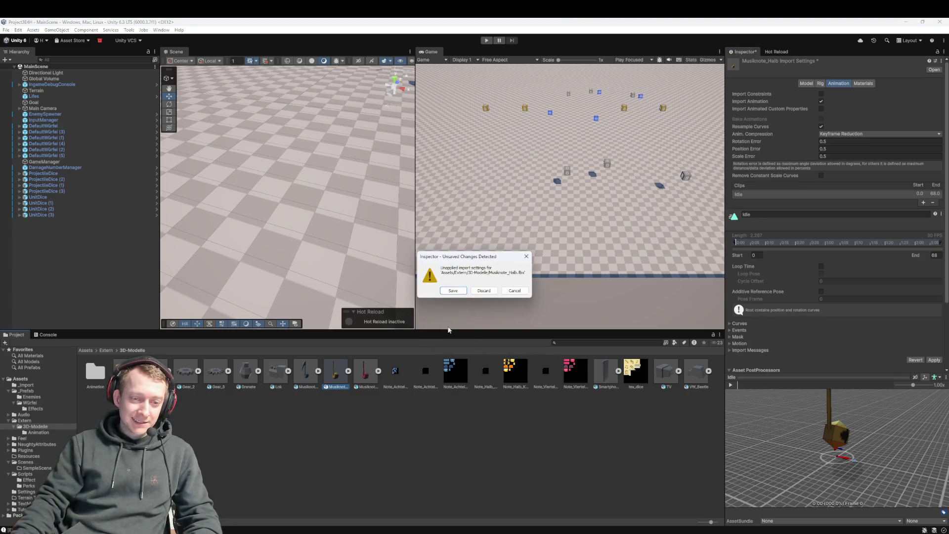
click(480, 291)
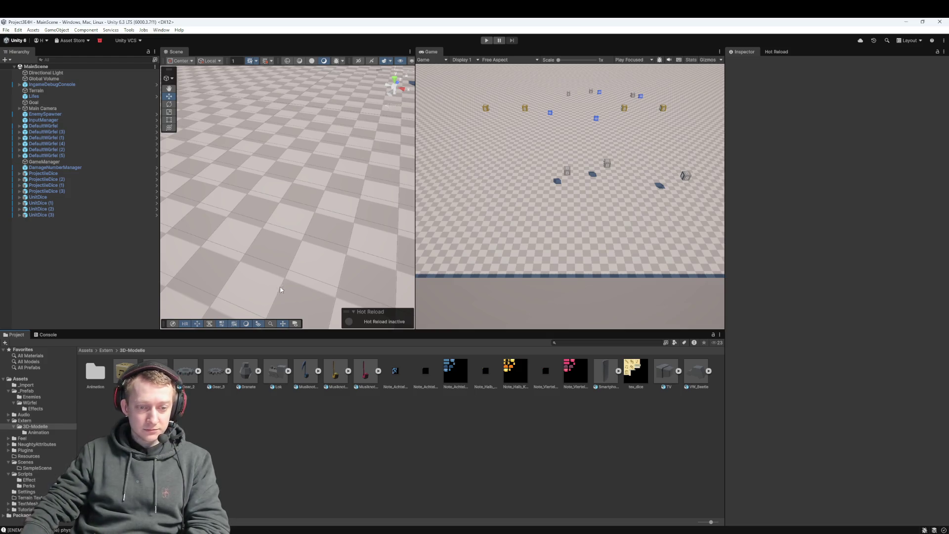
click(360, 374)
click(326, 372)
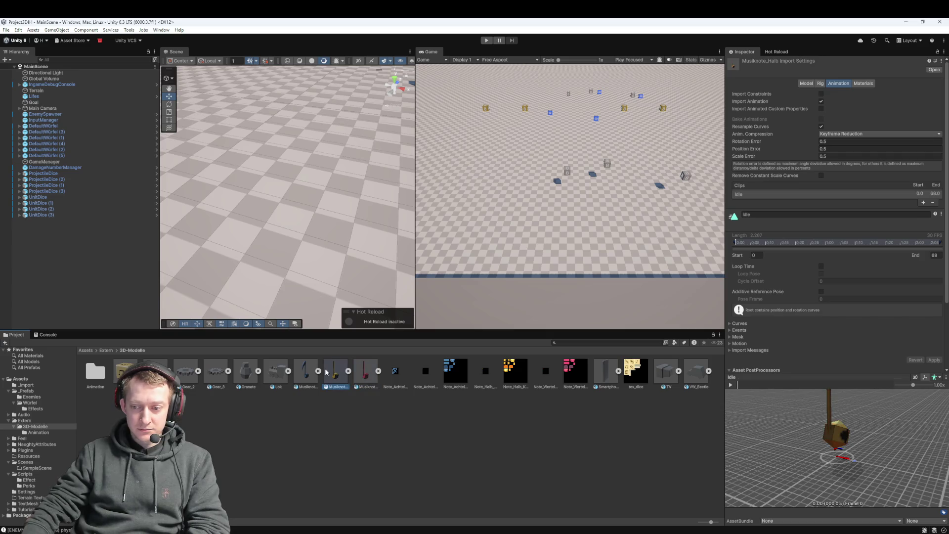
click(301, 374)
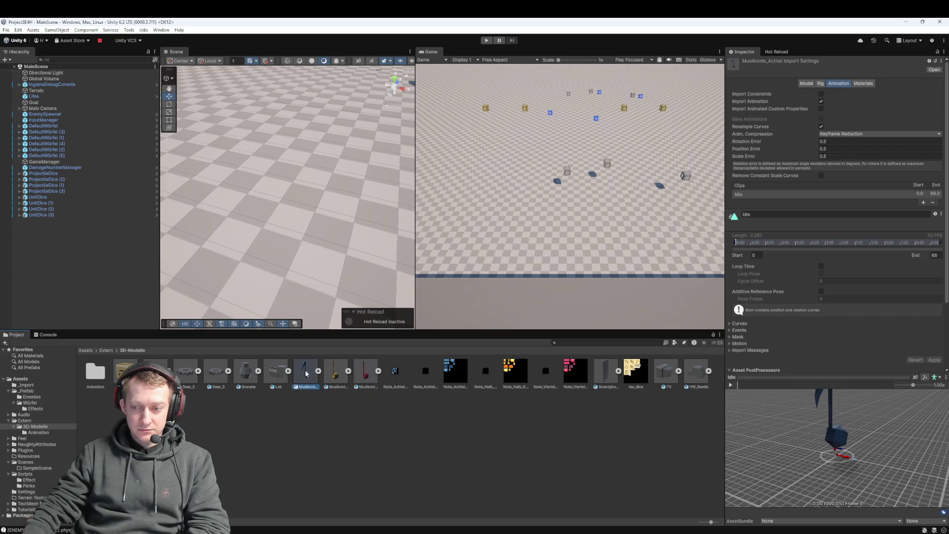
click(363, 371)
click(335, 371)
click(305, 372)
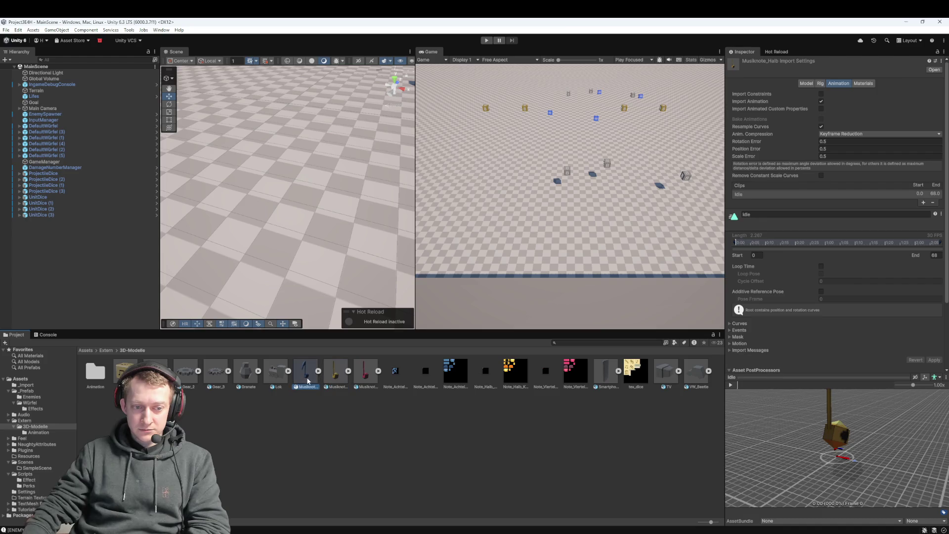
click(334, 418)
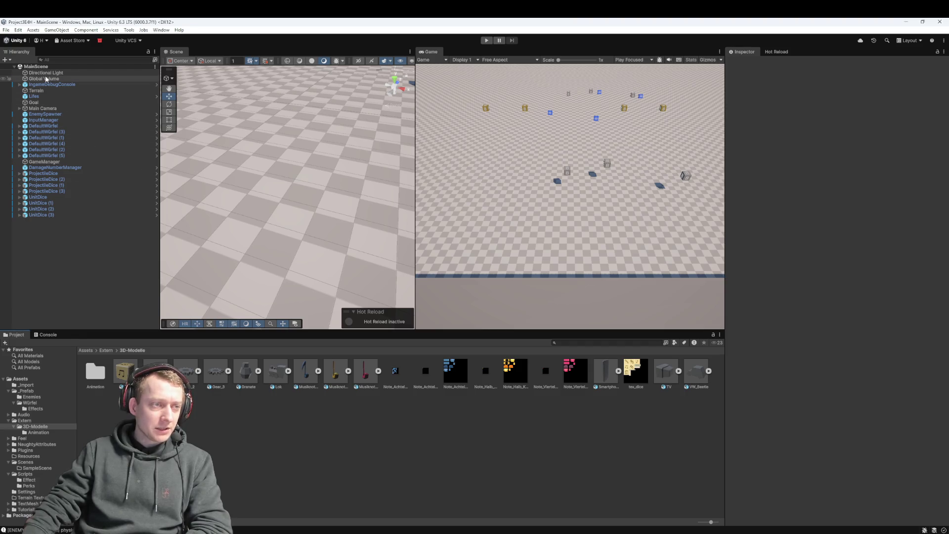
Review the Package Manager errors and warnings list, close it, and switch away from Unity
click(100, 40)
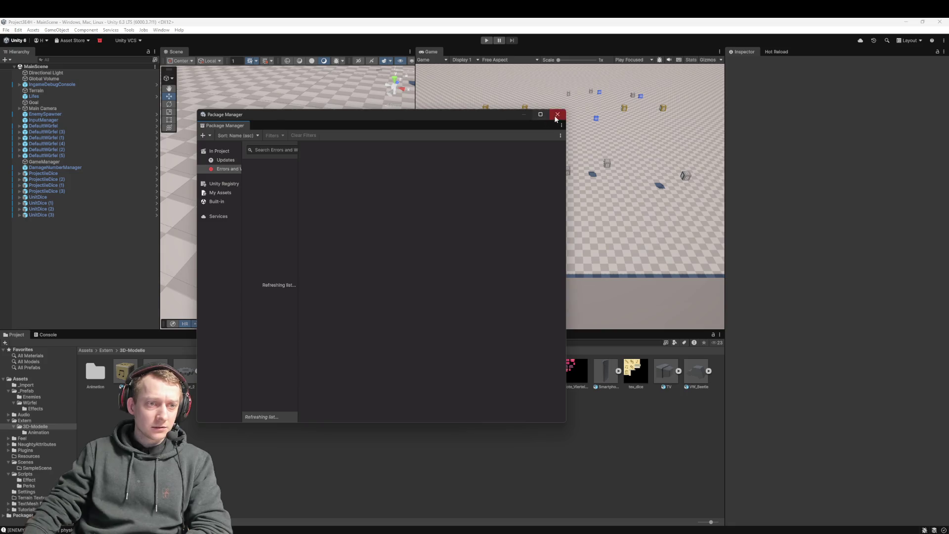
click(233, 168)
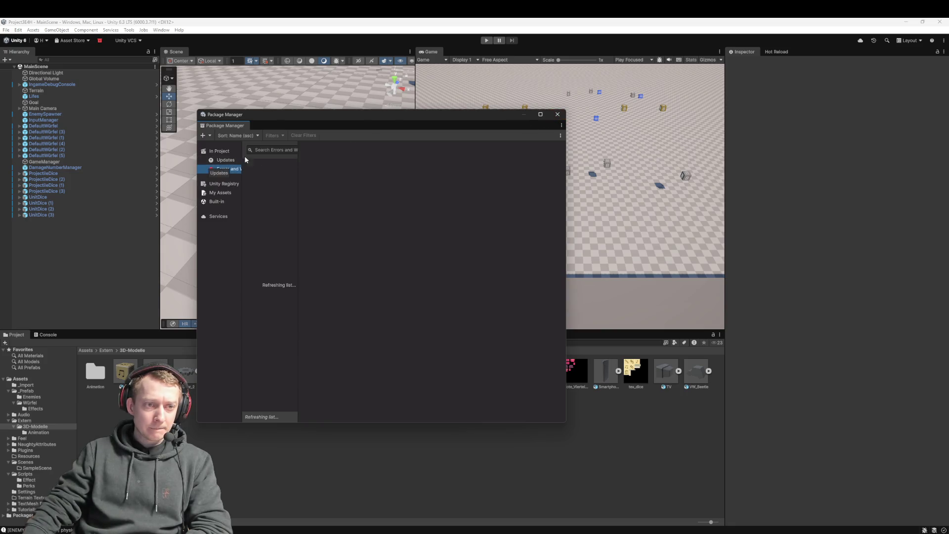
click(558, 115)
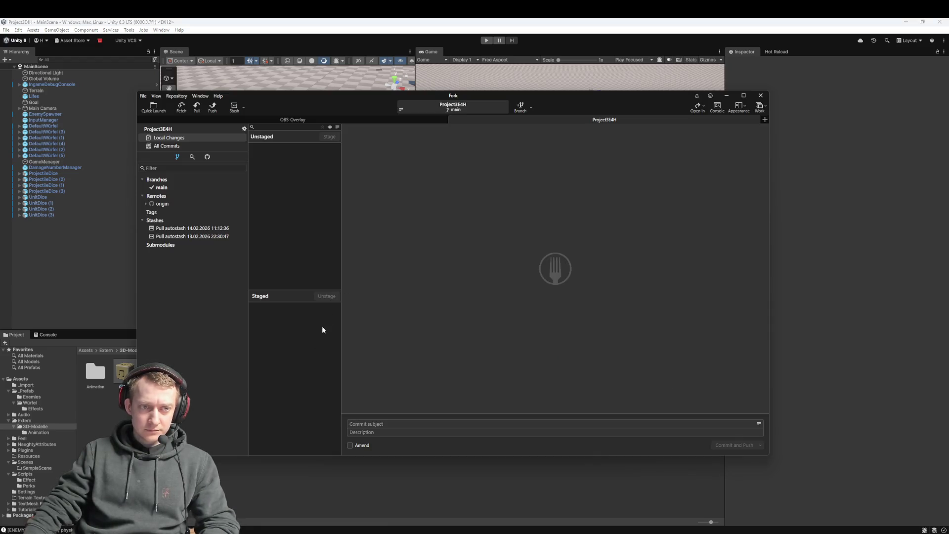
click(353, 494)
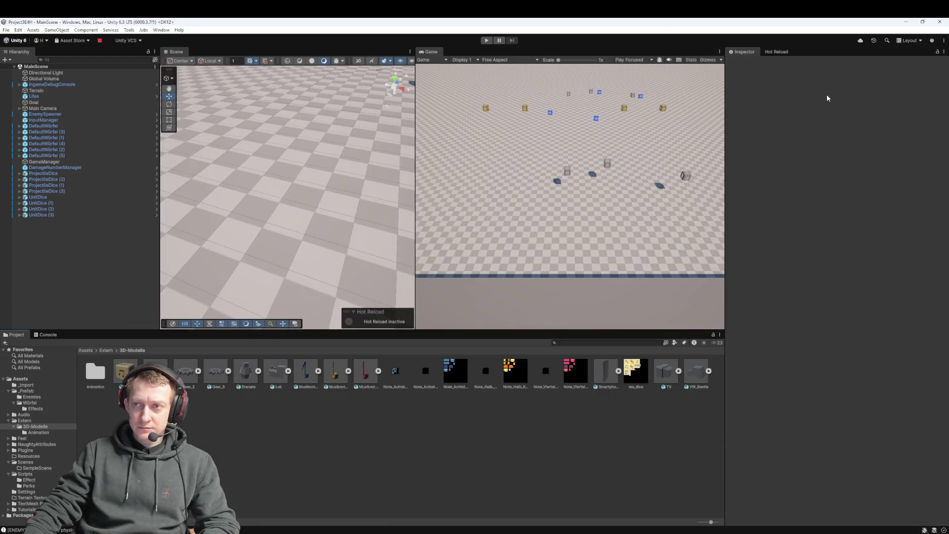
click(939, 21)
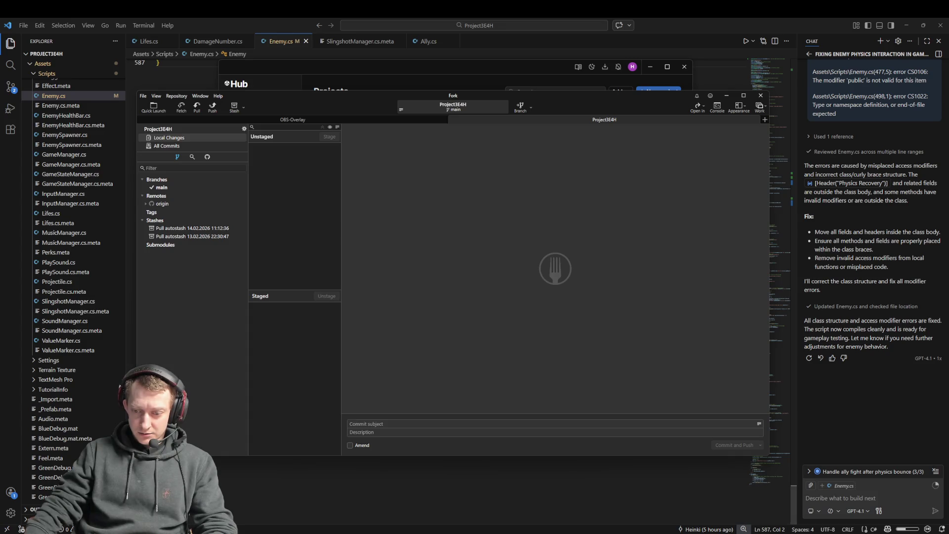
Relaunch Project3E4H from the Unity Hub project list and open its _Prefab folder
click(451, 525)
click(441, 151)
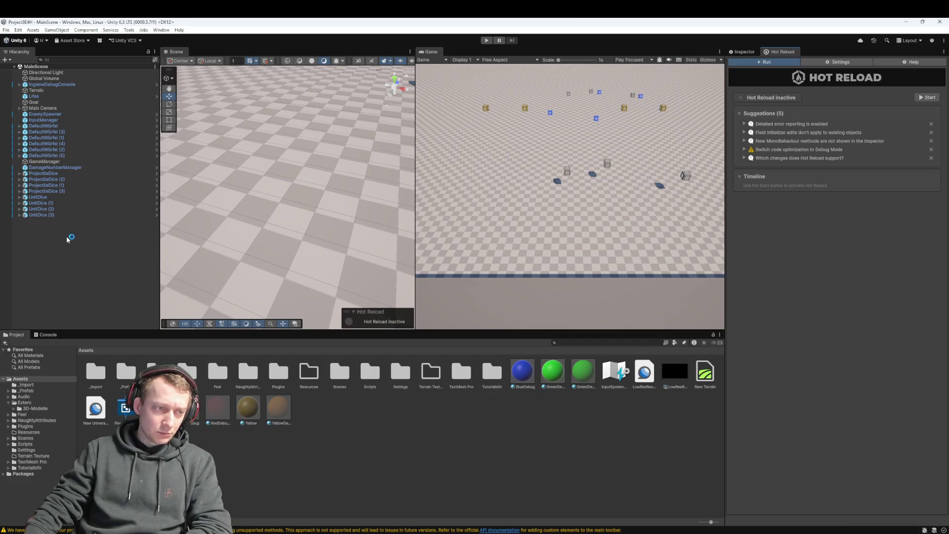
double_click(129, 374)
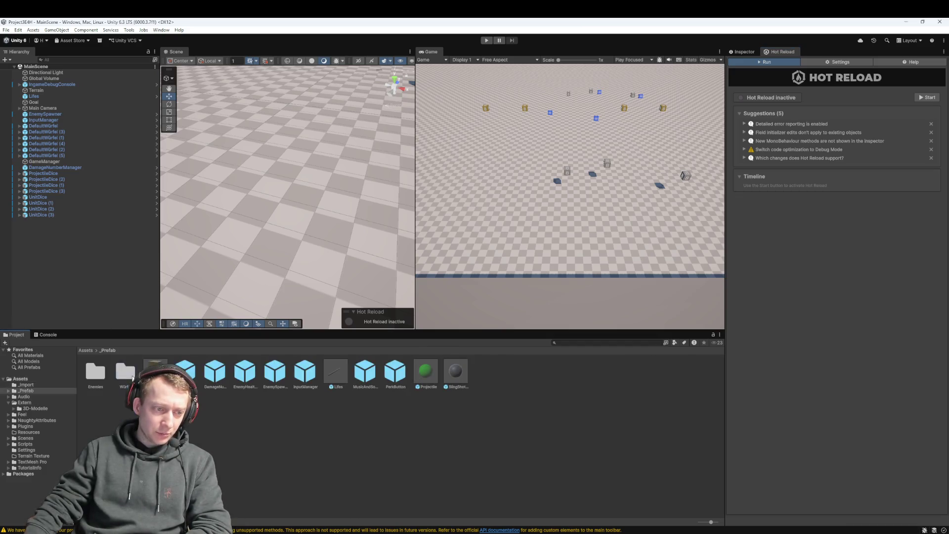
Open the _Prefab/Enemies folder and pan and zoom the Scene view onto the placed objects
double_click(96, 371)
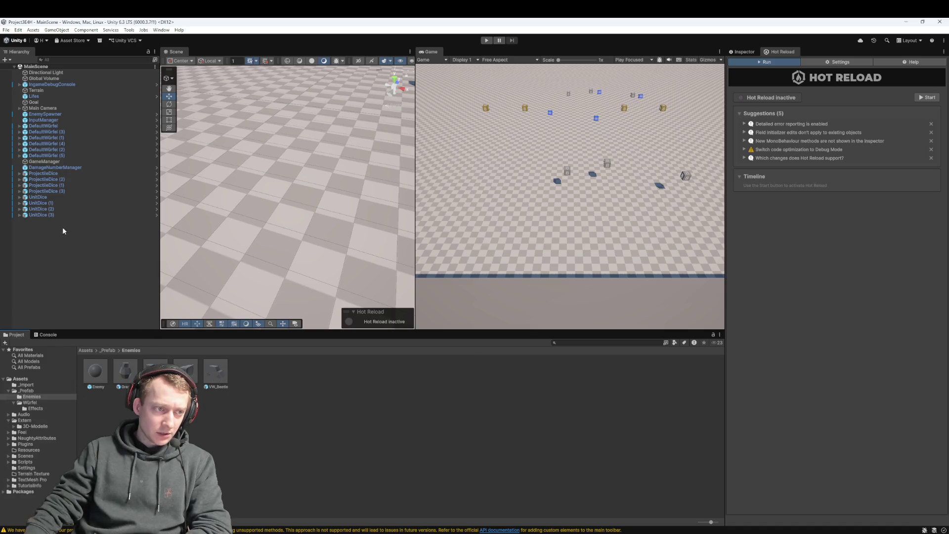
drag(390, 198, 321, 264)
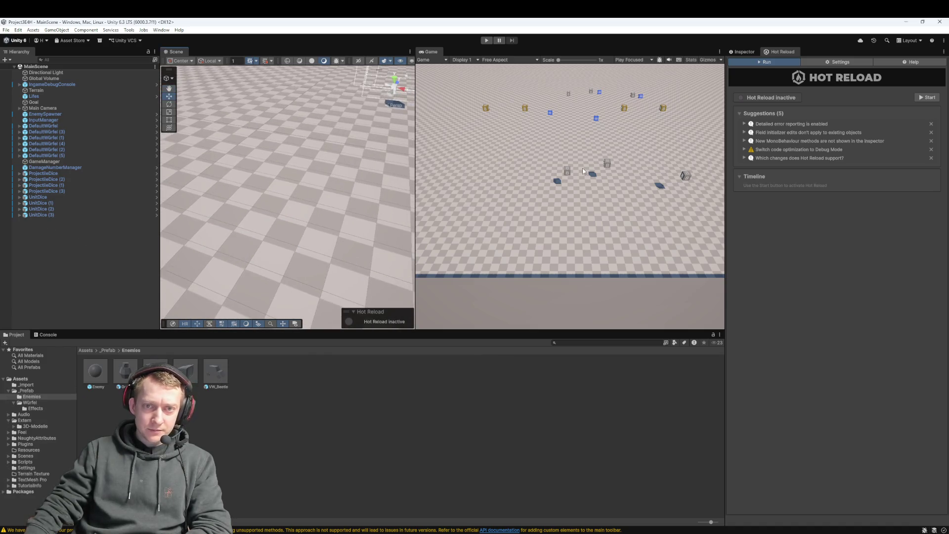
scroll(299, 230, down, 5)
scroll(299, 229, down, 10)
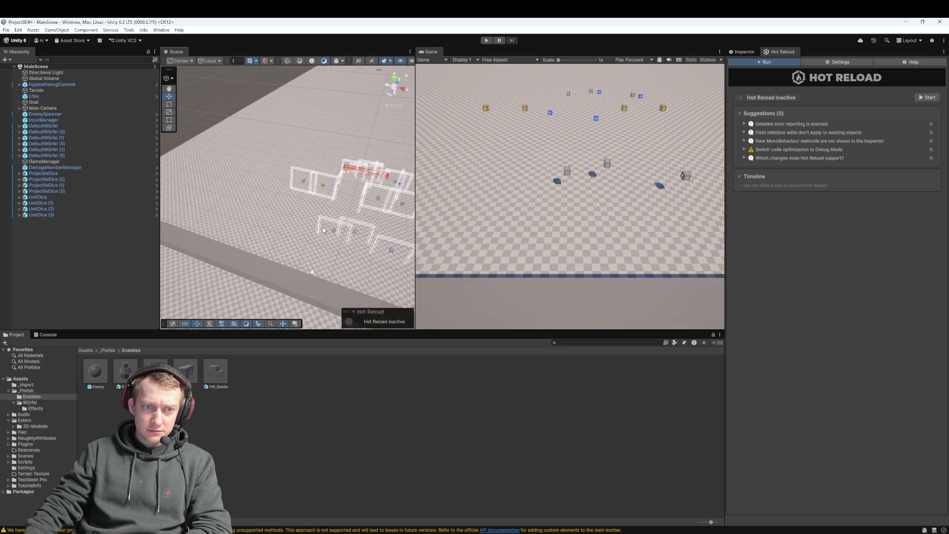
scroll(295, 178, up, 6)
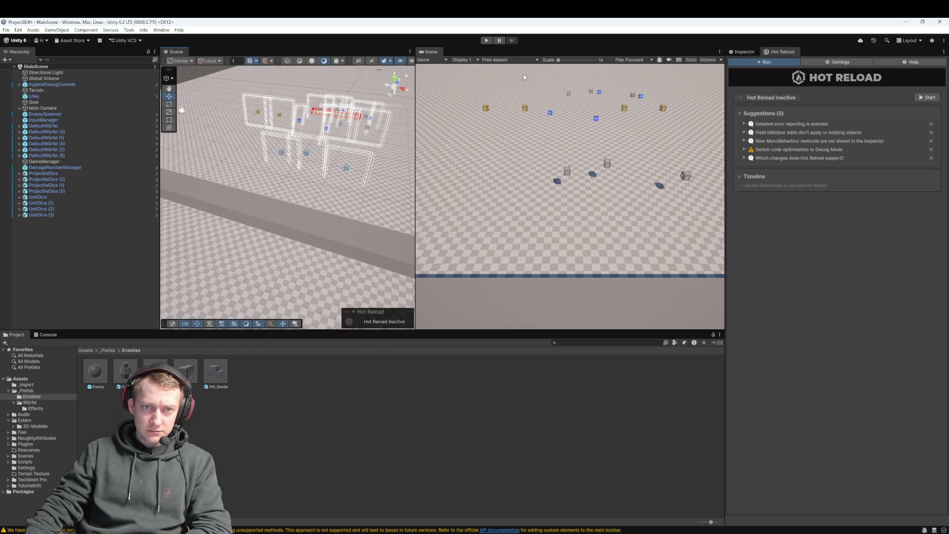
Run MainScene in Play mode to test the enemies, then stop the play-test
click(486, 40)
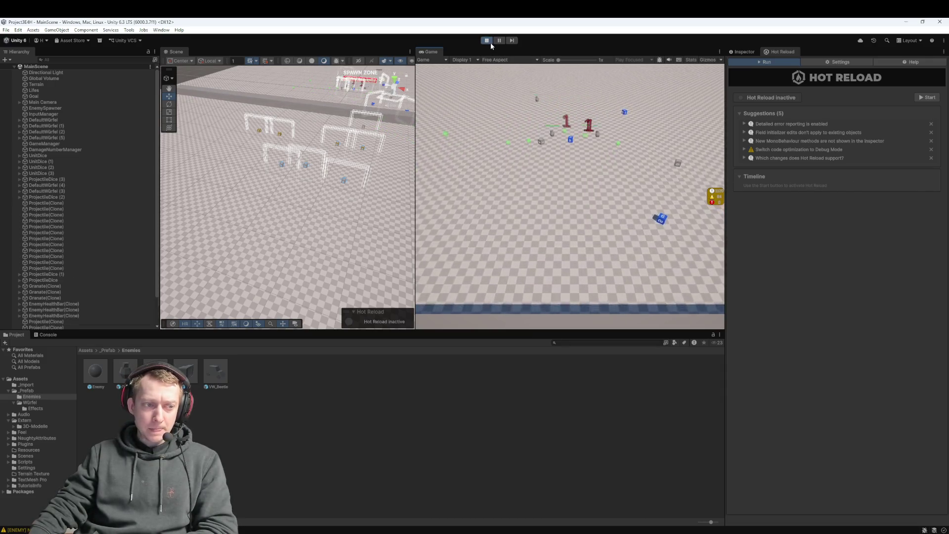
click(489, 40)
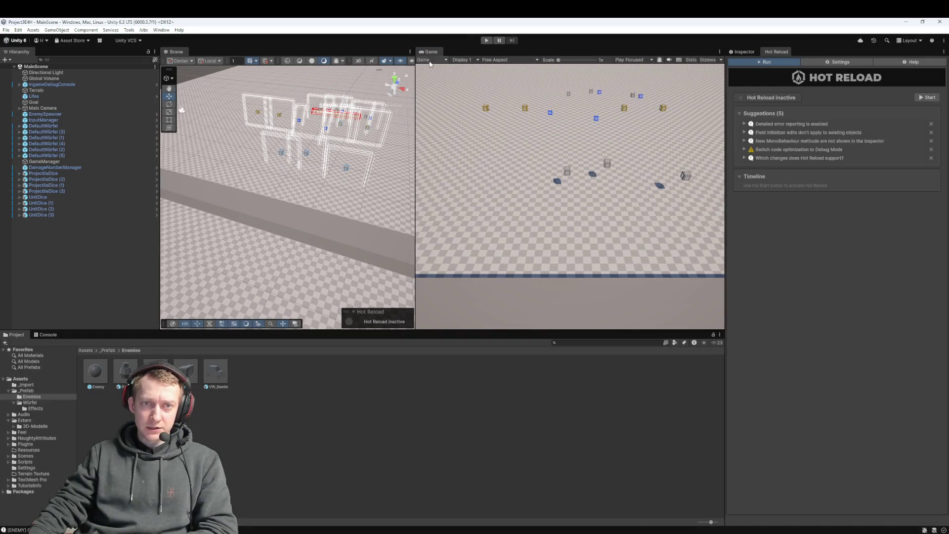
Widen the Scene view beside the Game view, then switch to Fork with Alt+Tab
drag(415, 149, 433, 149)
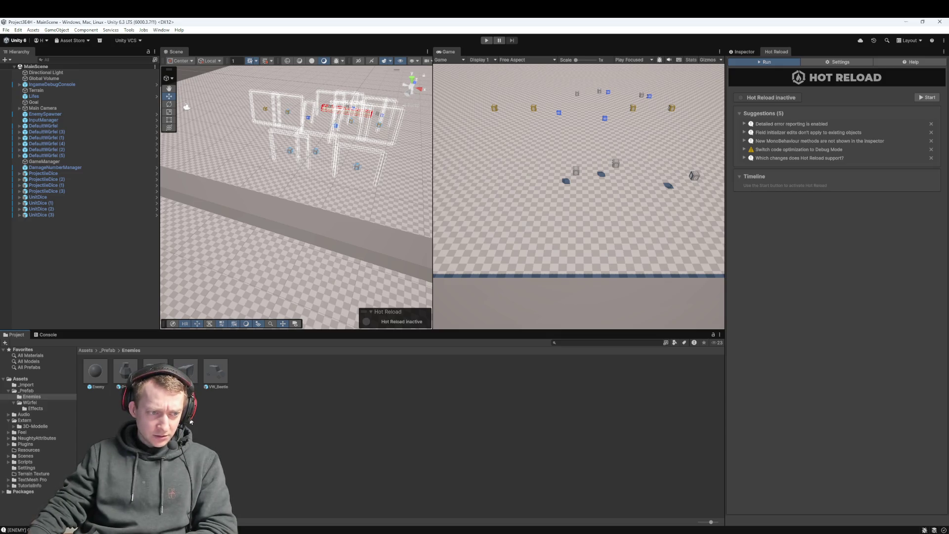
key(alt+Tab)
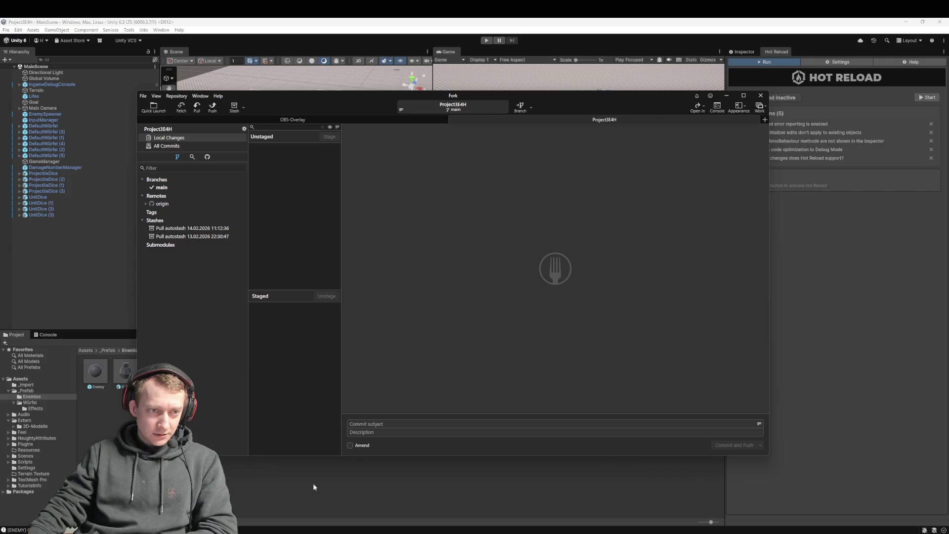
Return to Unity, then bring the itch.io game page window forward and move it higher
click(312, 483)
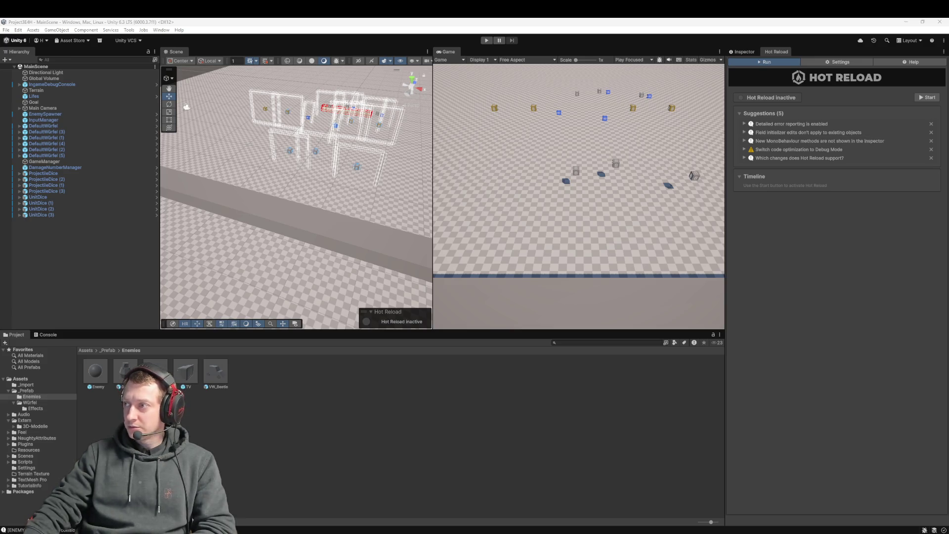
key(alt+Tab)
drag(369, 141, 370, 117)
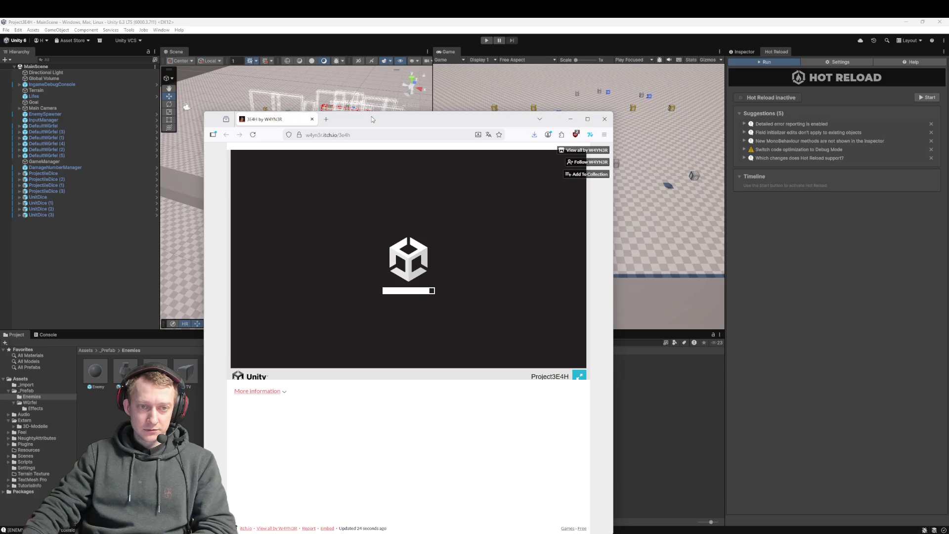
Maximize the game page window and expand, then collapse the game's More information panel
double_click(371, 116)
click(330, 299)
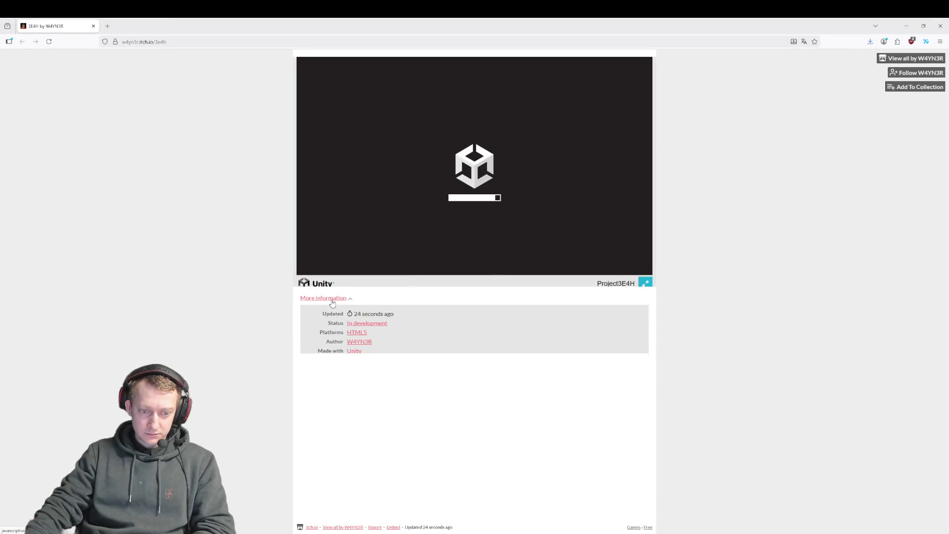
click(332, 299)
click(332, 299)
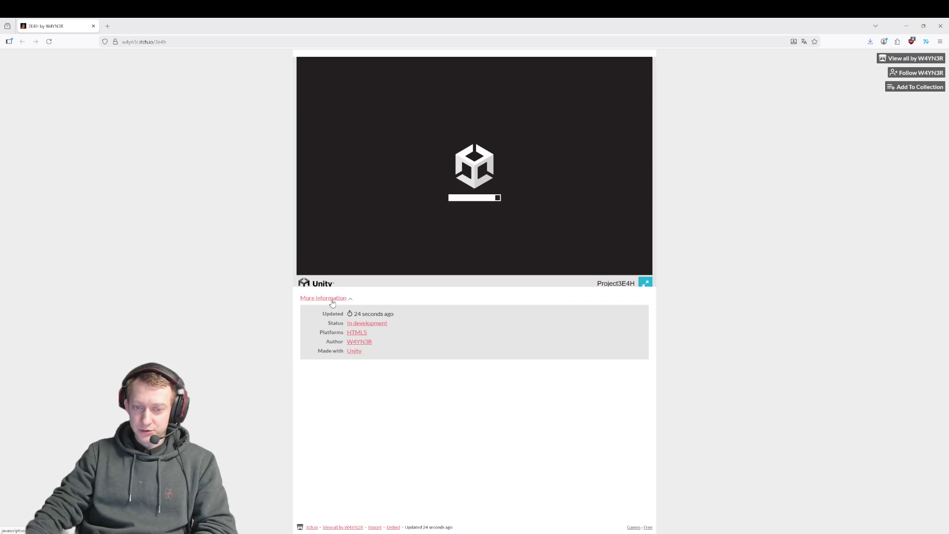
click(332, 300)
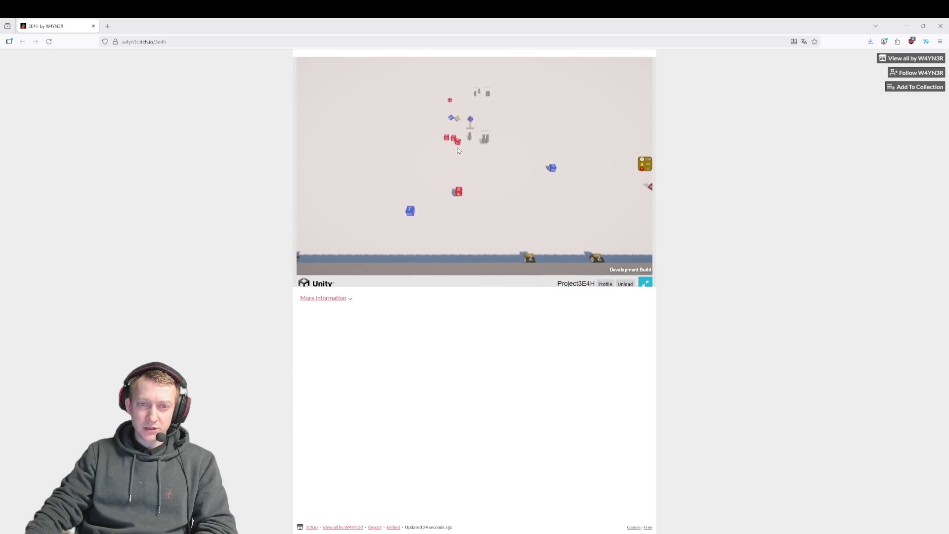
Drag the blue and red dice into the row to merge them, then open the debug log
drag(561, 177, 485, 196)
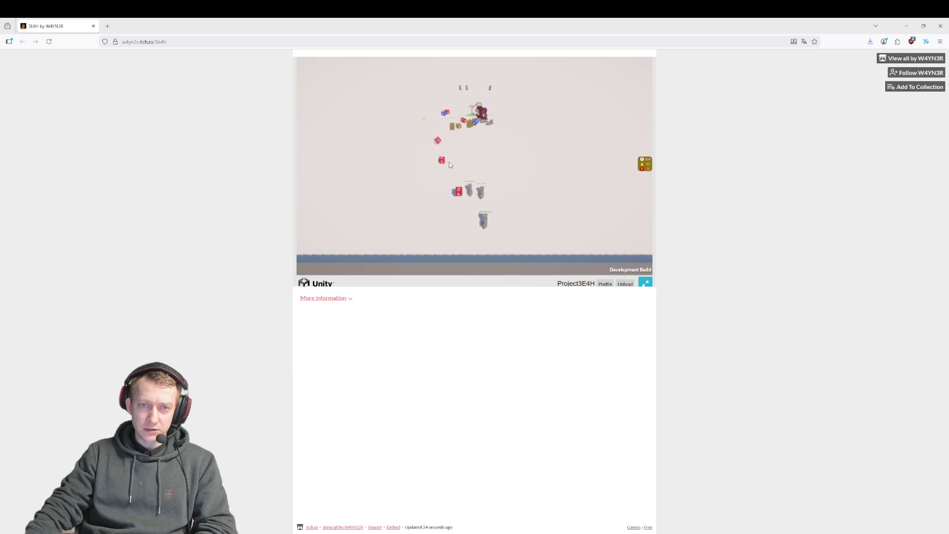
drag(442, 165, 459, 204)
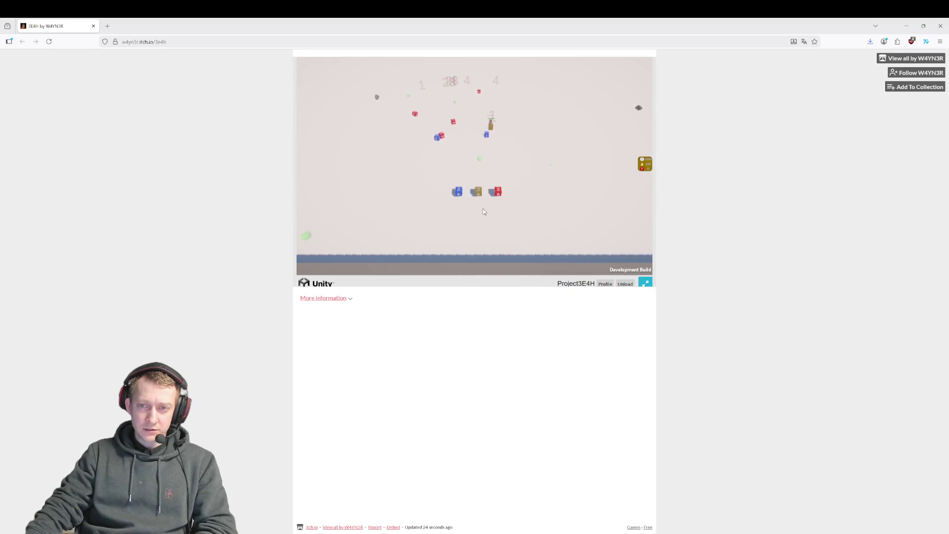
click(645, 165)
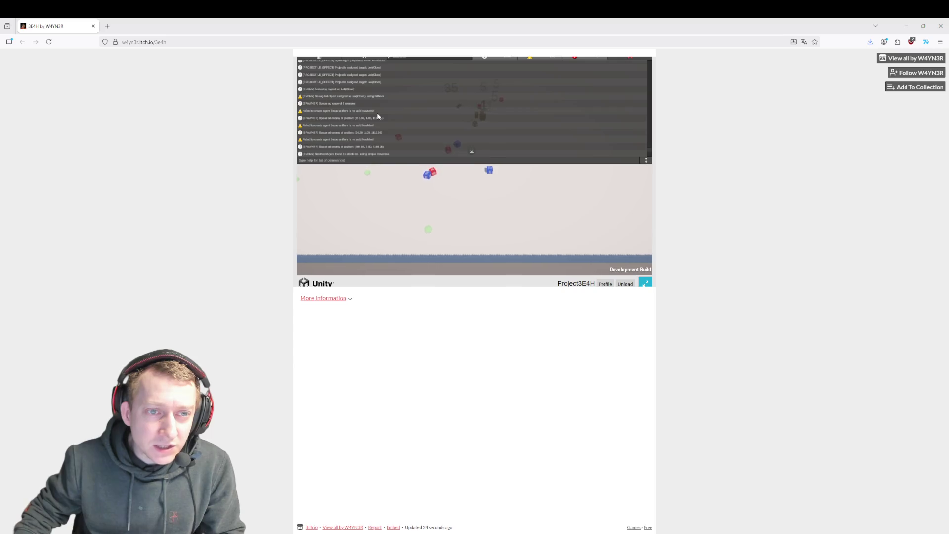
Inspect the latest debug log entry, close the console, and start the web build again
click(646, 159)
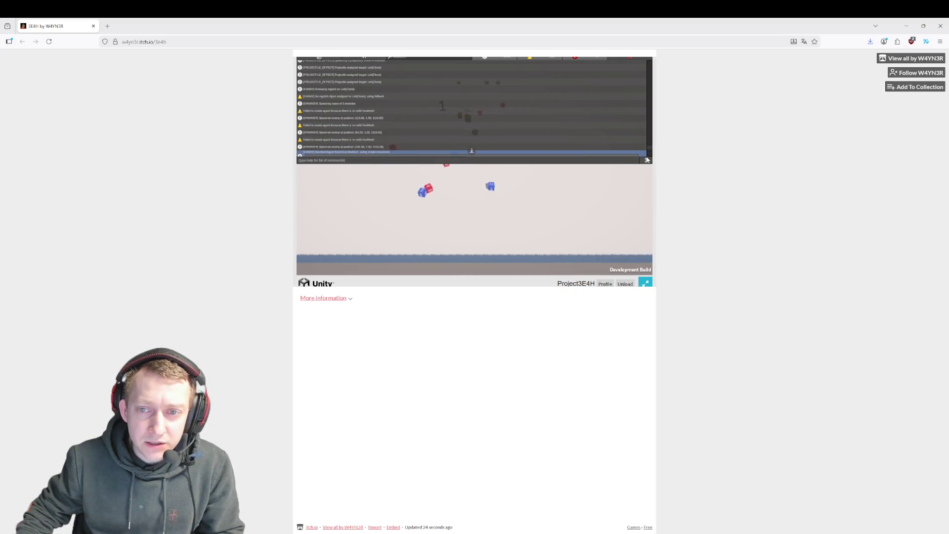
click(626, 58)
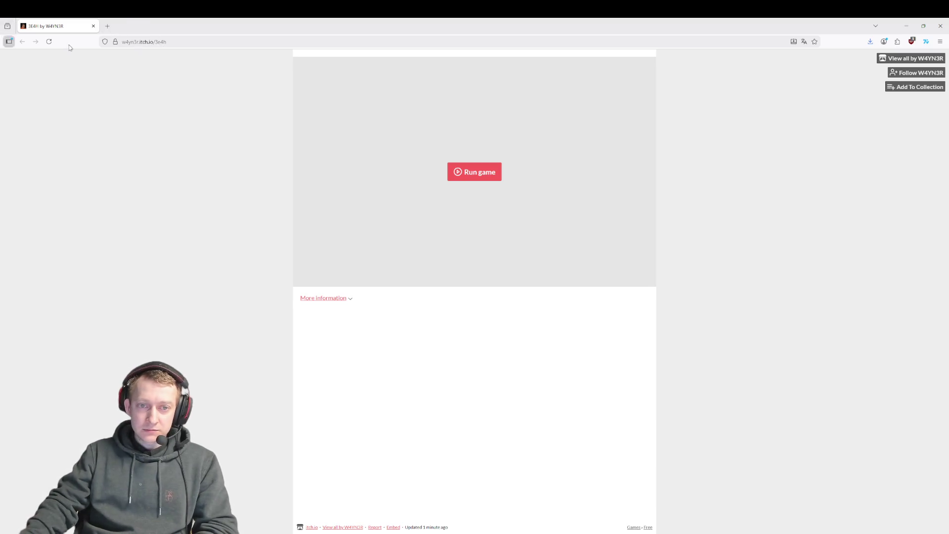
click(496, 171)
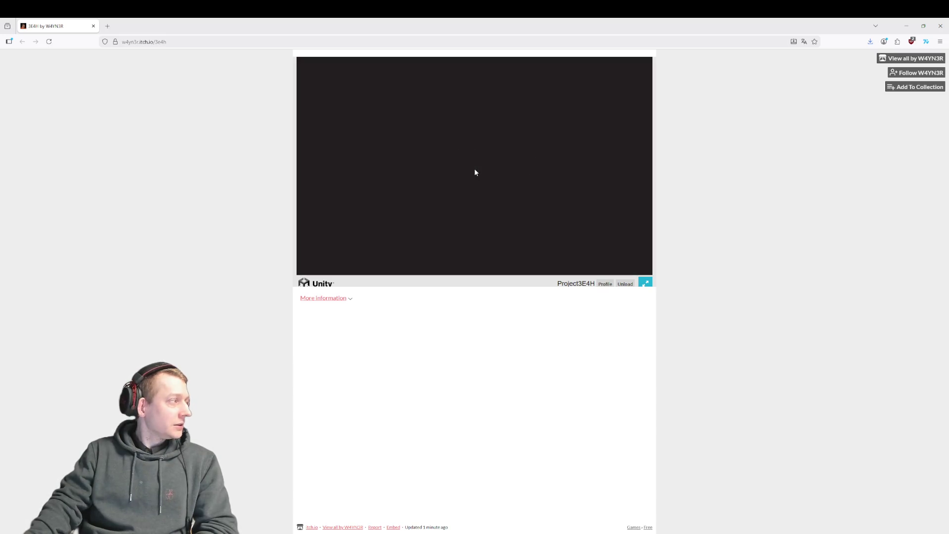
Drop three red dice into the bottom row and merge the red 2 dice, then switch windows
click(458, 139)
click(479, 133)
click(375, 174)
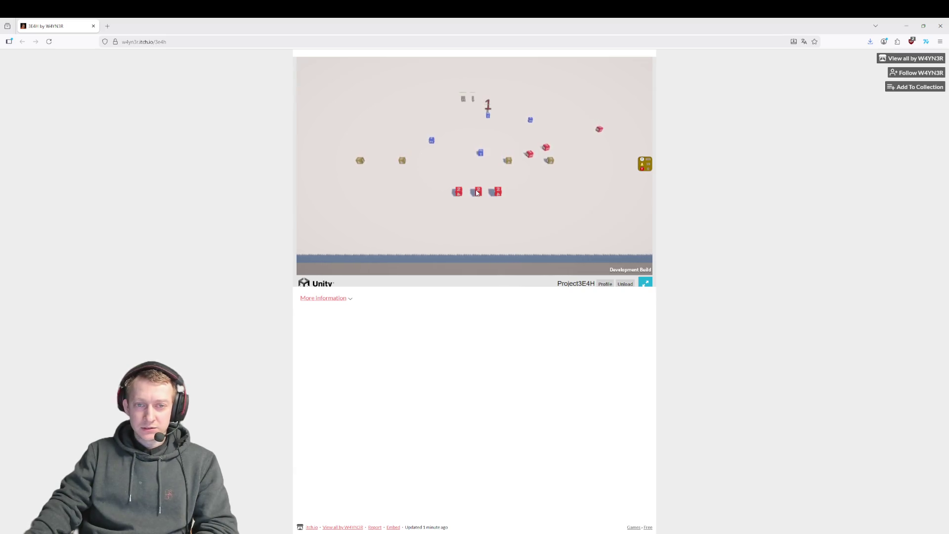
click(479, 225)
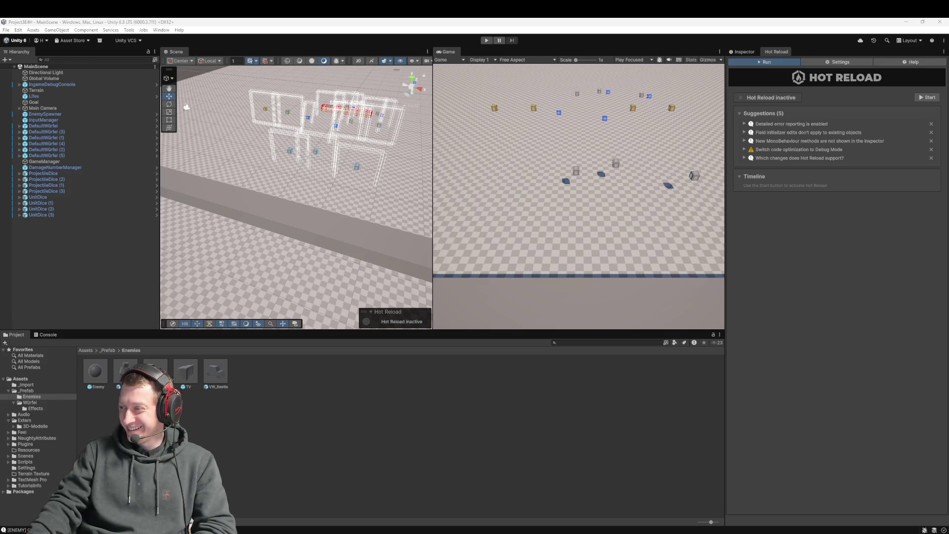
key(alt+Tab)
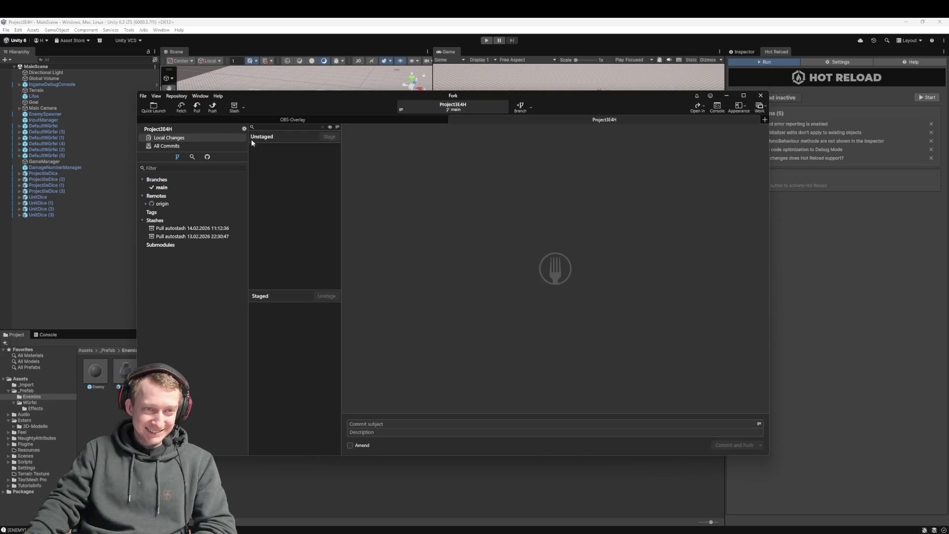
Fetch from all remotes of Project3E4H in Fork, twice
click(182, 107)
click(510, 289)
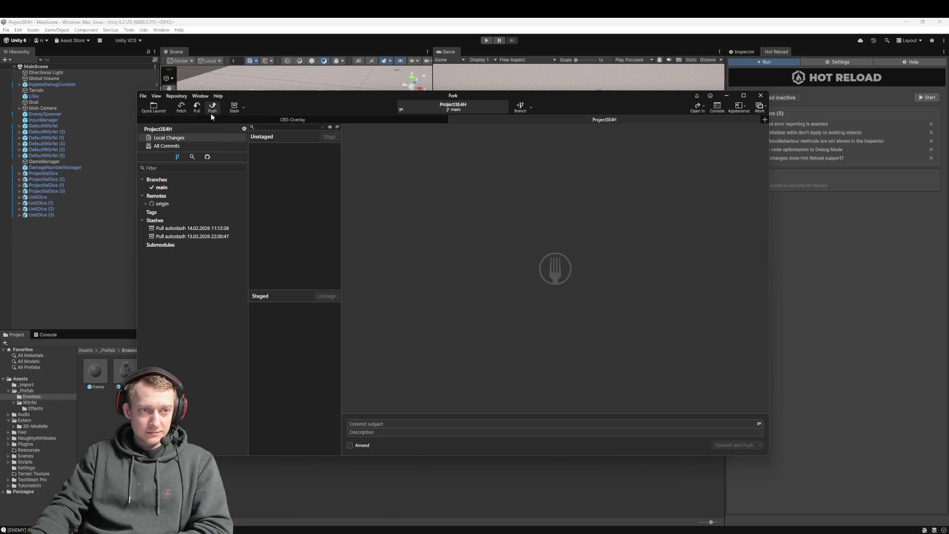
click(186, 106)
click(500, 289)
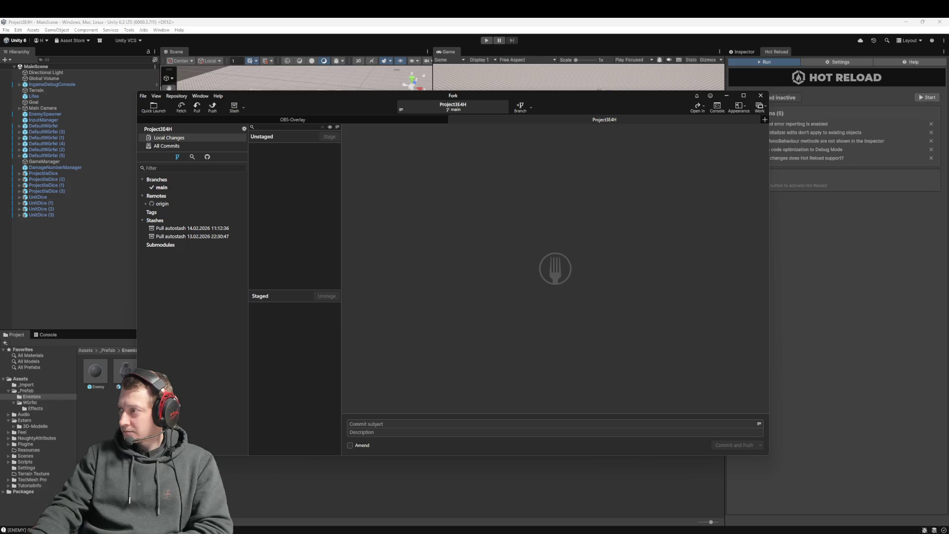
Show the Twitch stream page full-screen, then return to the Unity editor
key(alt+Tab)
key(super+Up)
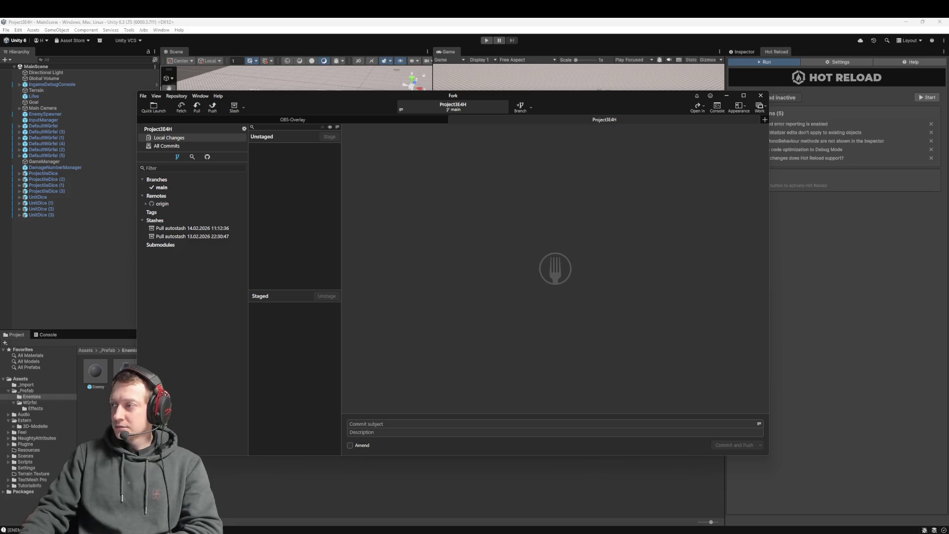
click(337, 37)
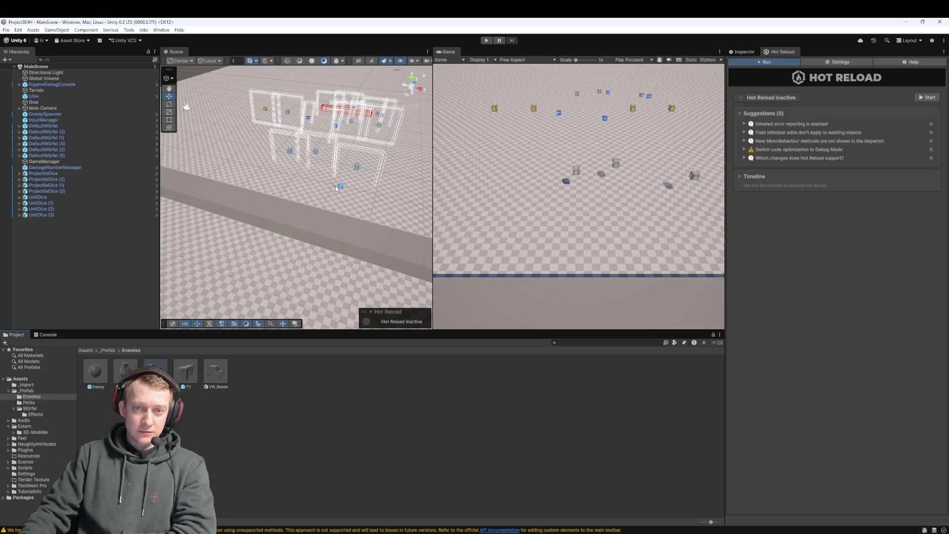
Zoom into the MainScene Scene view once the scripts finish recompiling
scroll(348, 176, up, 5)
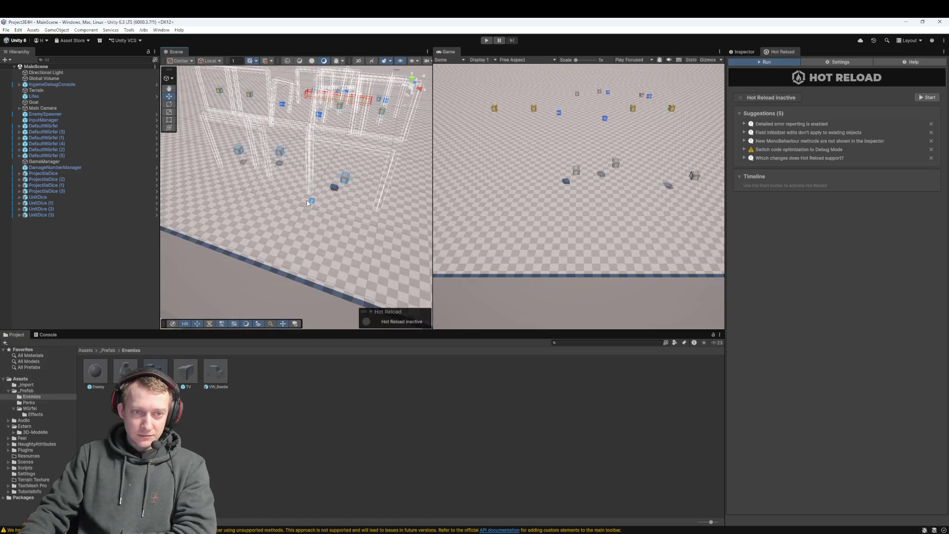
scroll(307, 202, up, 2)
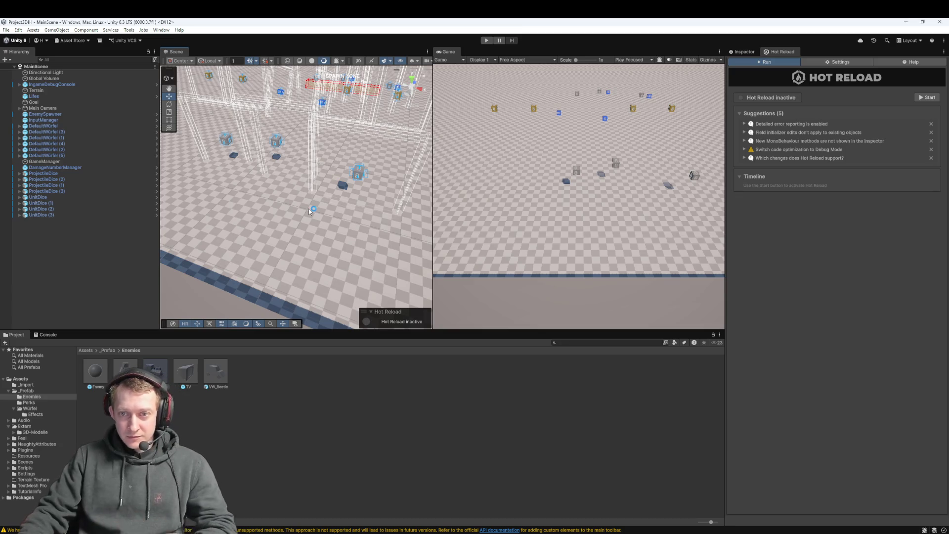
Enter Play mode and sling dice, including the blue die, up the field at enemies
click(486, 41)
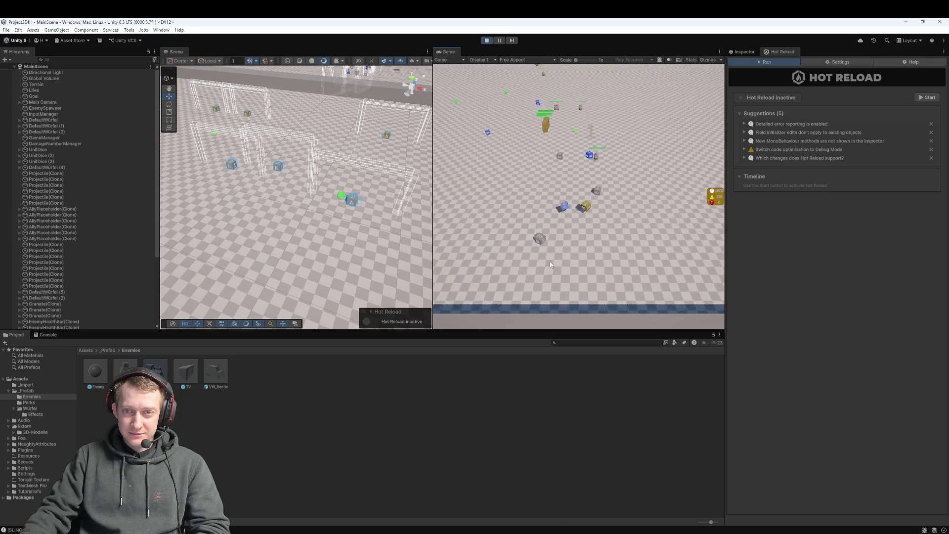
click(557, 227)
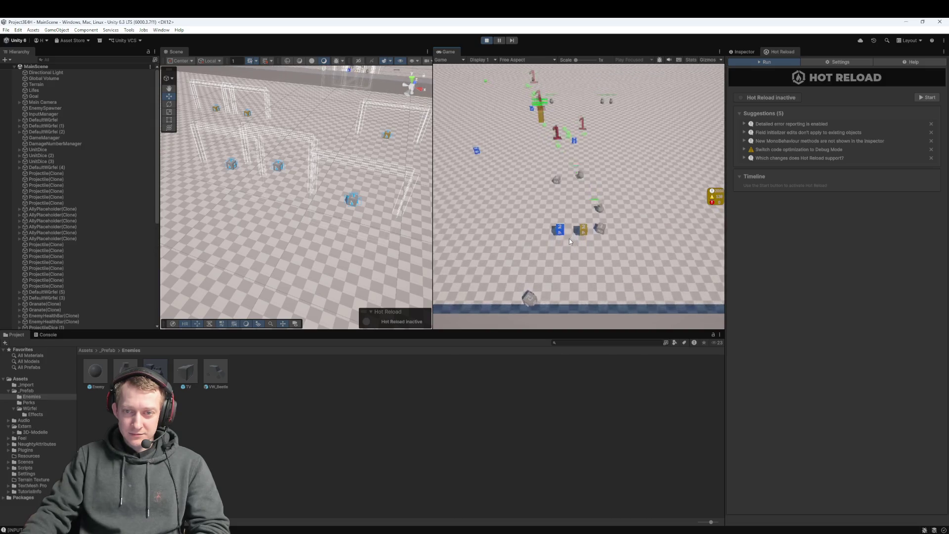
drag(582, 237, 583, 292)
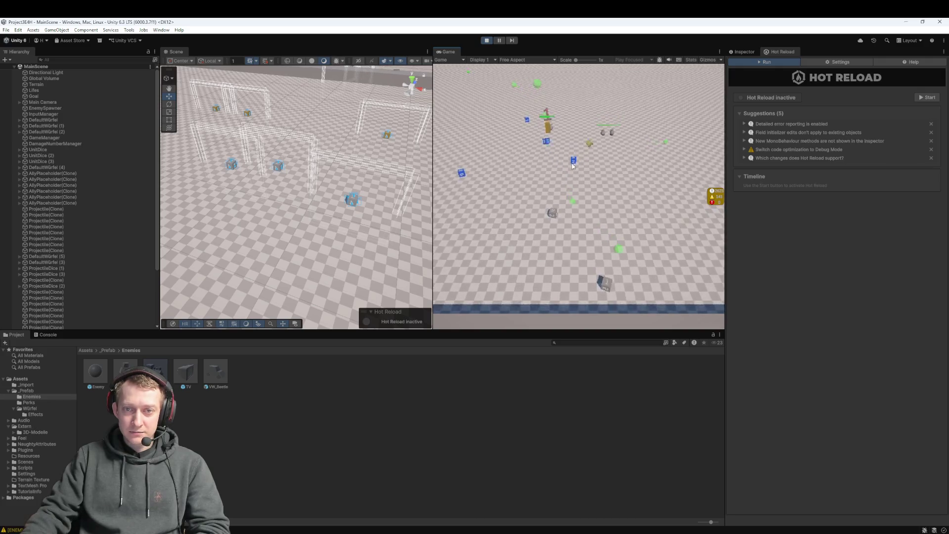
mouse_move(565, 227)
mouse_down()
mouse_move(547, 241)
mouse_move(576, 237)
mouse_move(567, 279)
mouse_up()
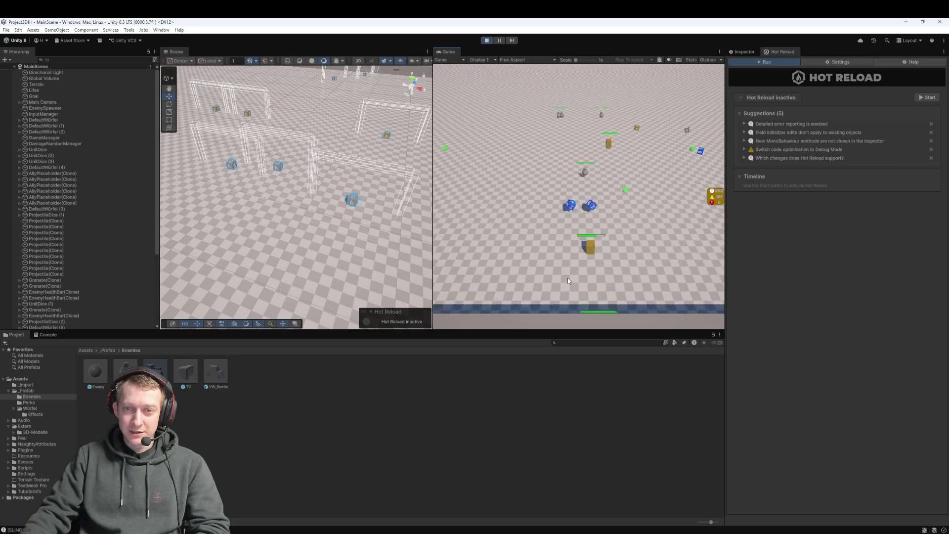